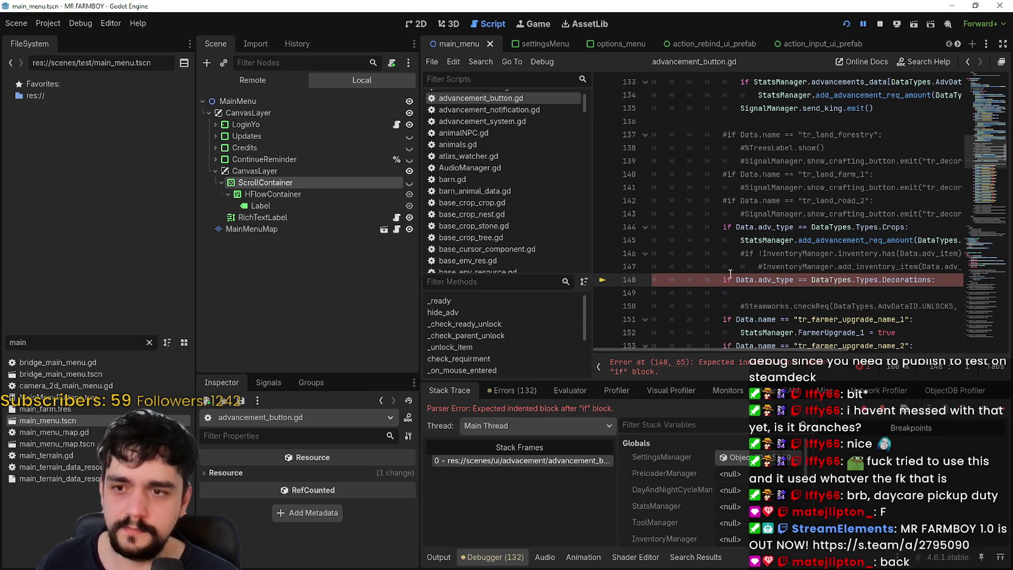
Step: Paste an indented DECORATIONS add_advancement_req_amount line under the Decorations check, then rerun the game
scroll(778, 332, "down", 2)
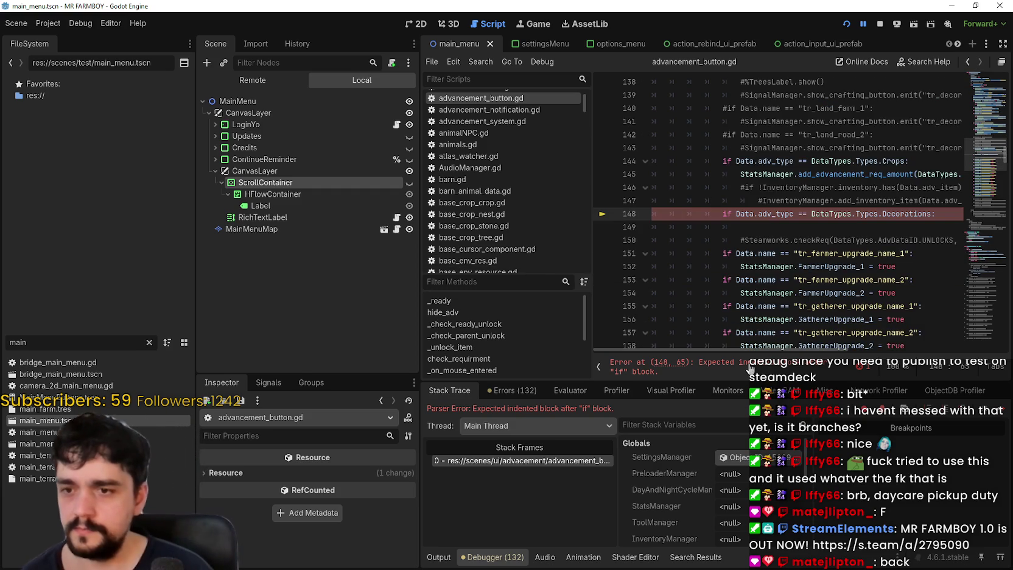
left_click(786, 227)
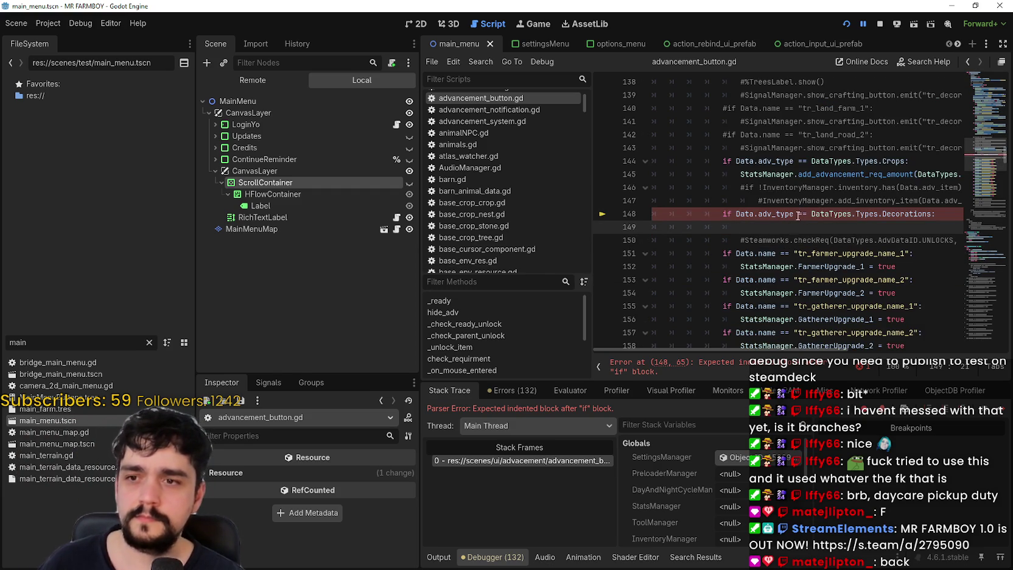
key("ctrl+v")
key("Tab")
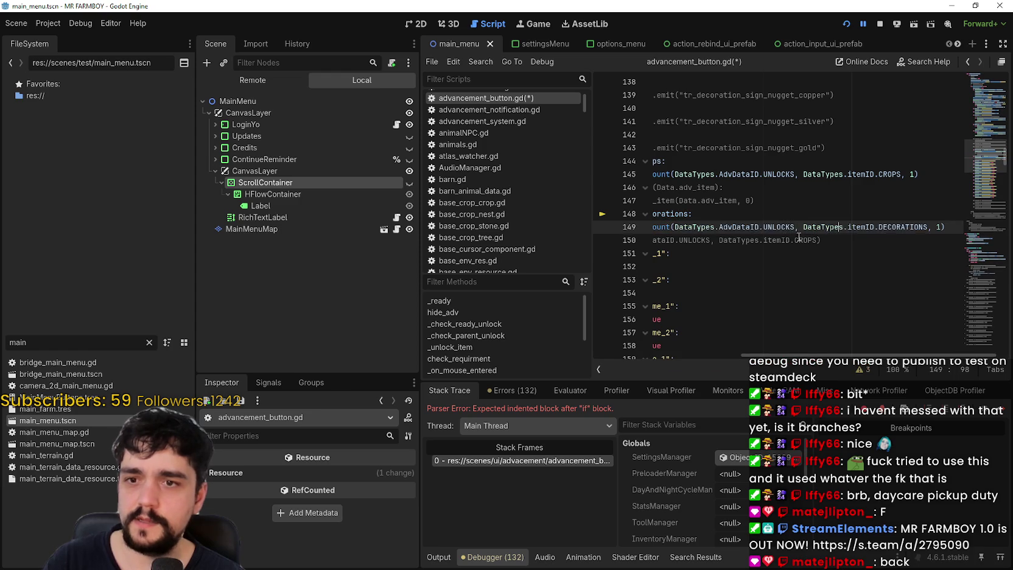
left_click(761, 241)
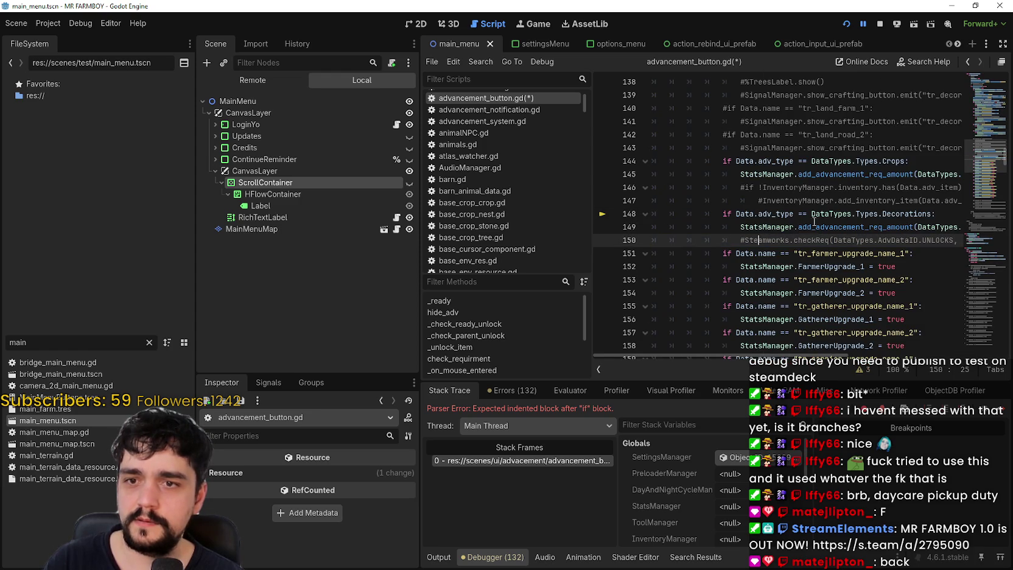
left_click(880, 23)
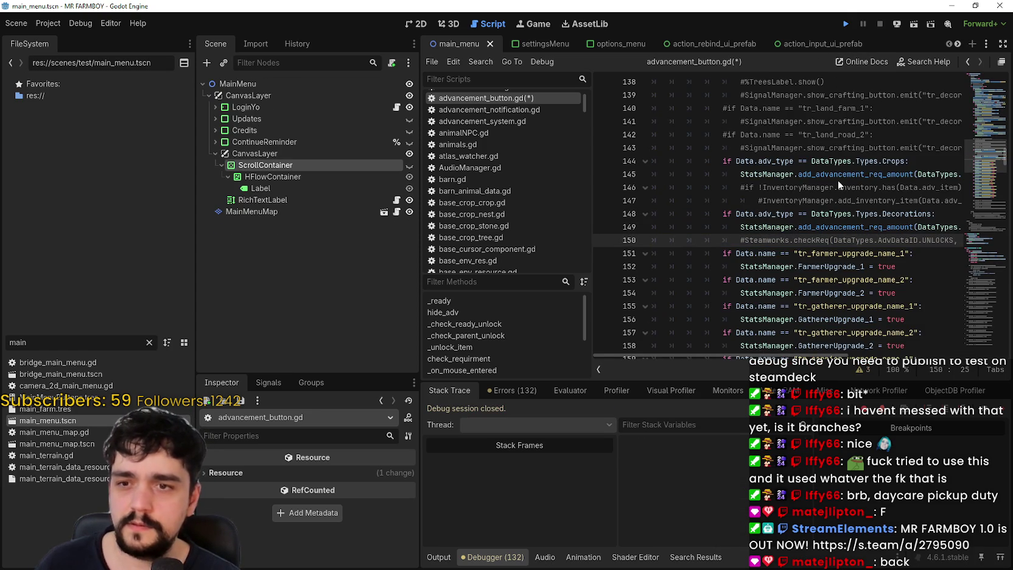
key("F5")
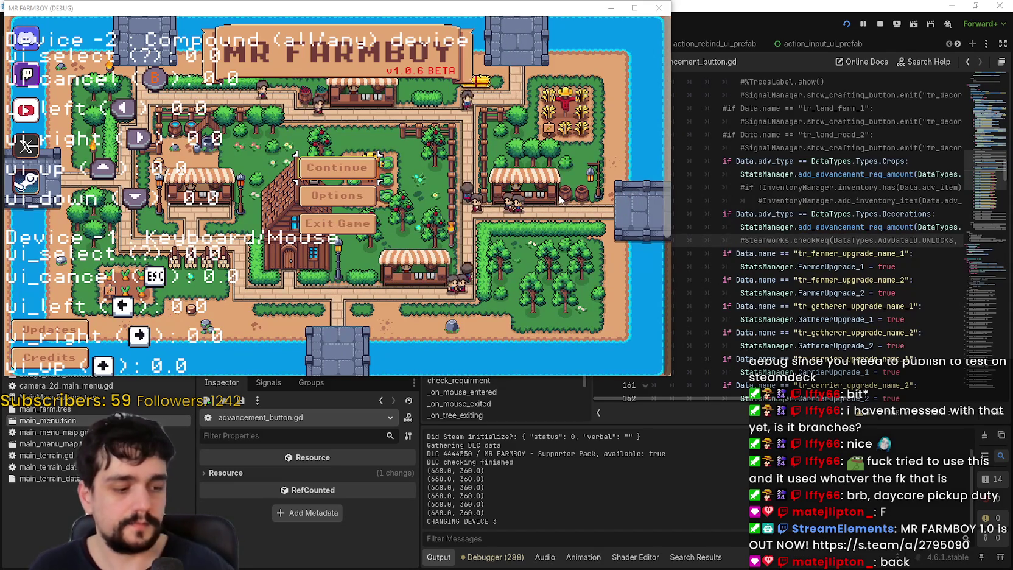
Step: Review the debug overlay's device and ui action list, then close the game window
mouse_move(148, 16)
left_mouse_down()
mouse_move(564, 29)
mouse_move(584, 43)
left_mouse_up()
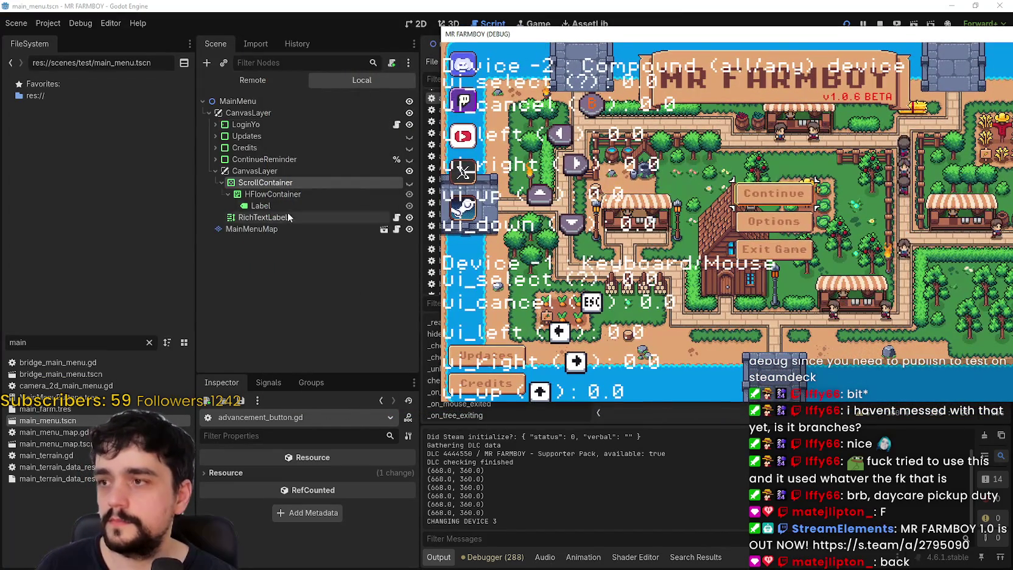
key("F8")
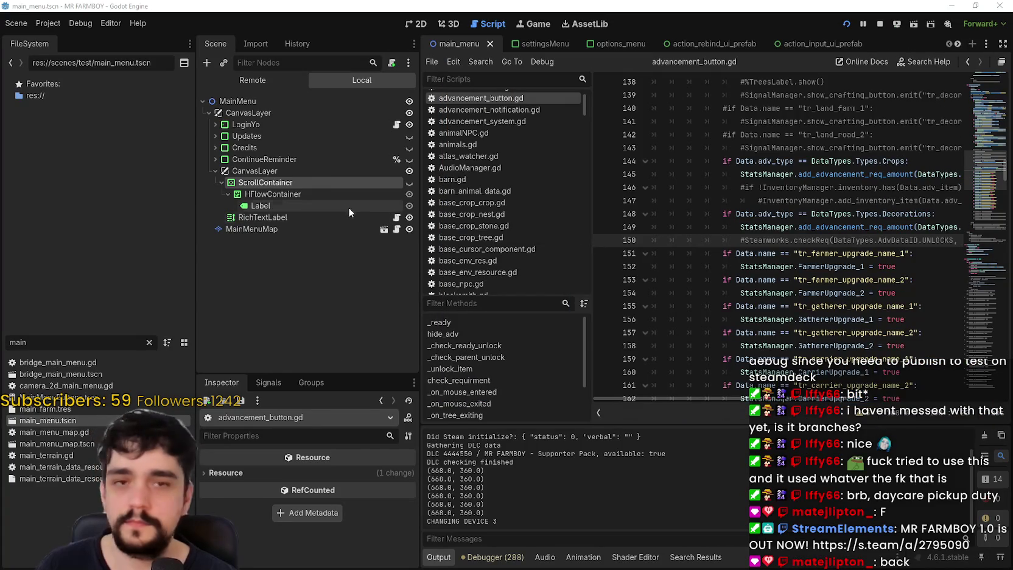
Step: Select RichTextLabel, enlarge the Inspector, and expand Theme Overrides > font_sizes
left_click(345, 206)
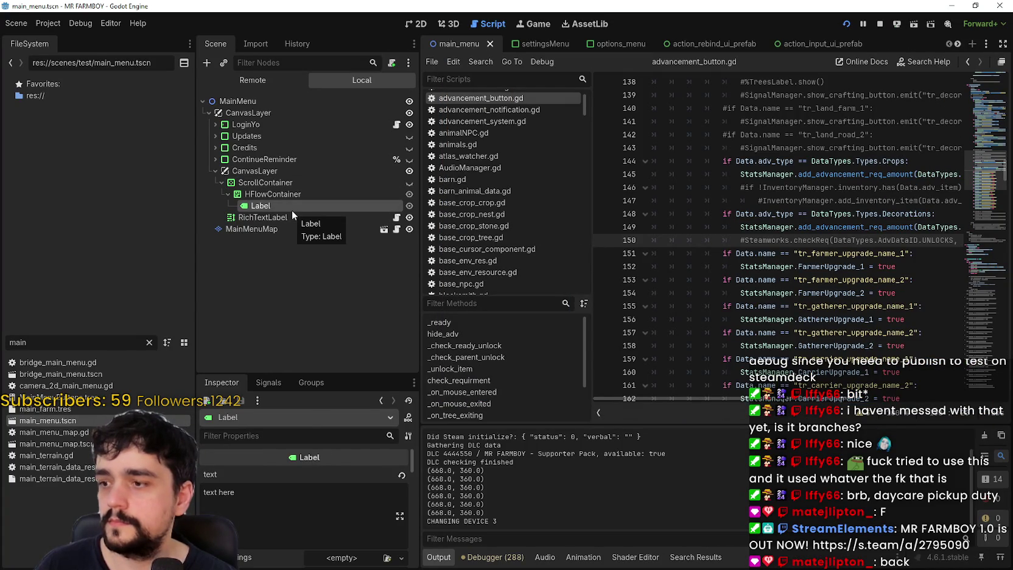
left_click(276, 219)
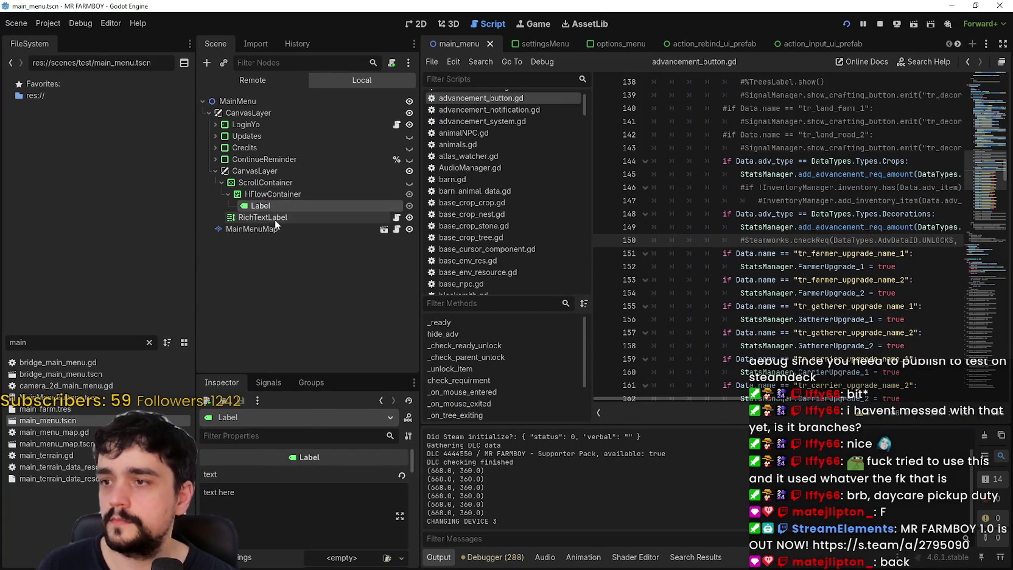
scroll(297, 528, "down", 1)
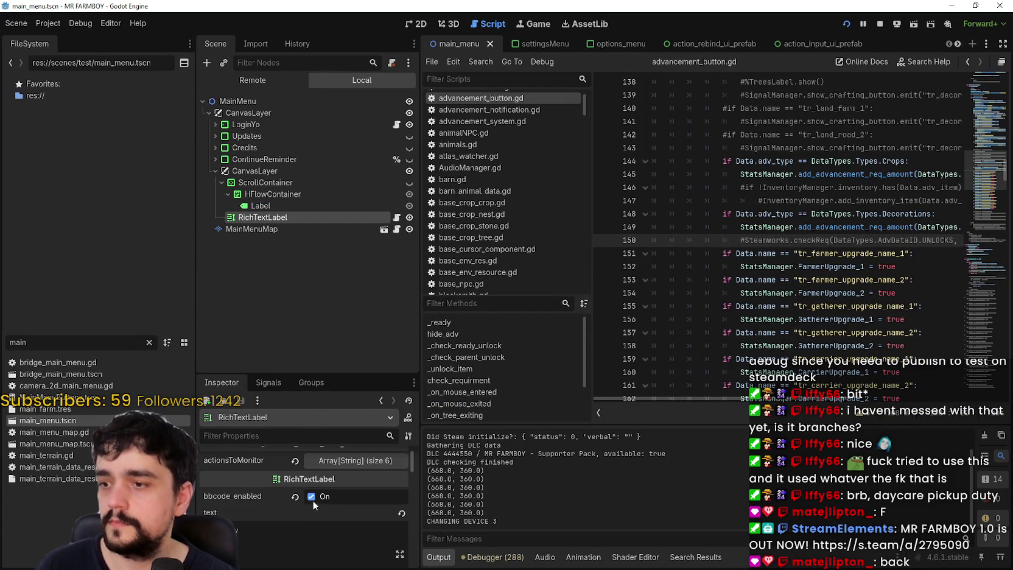
left_click(358, 461)
scroll(286, 536, "down", 2)
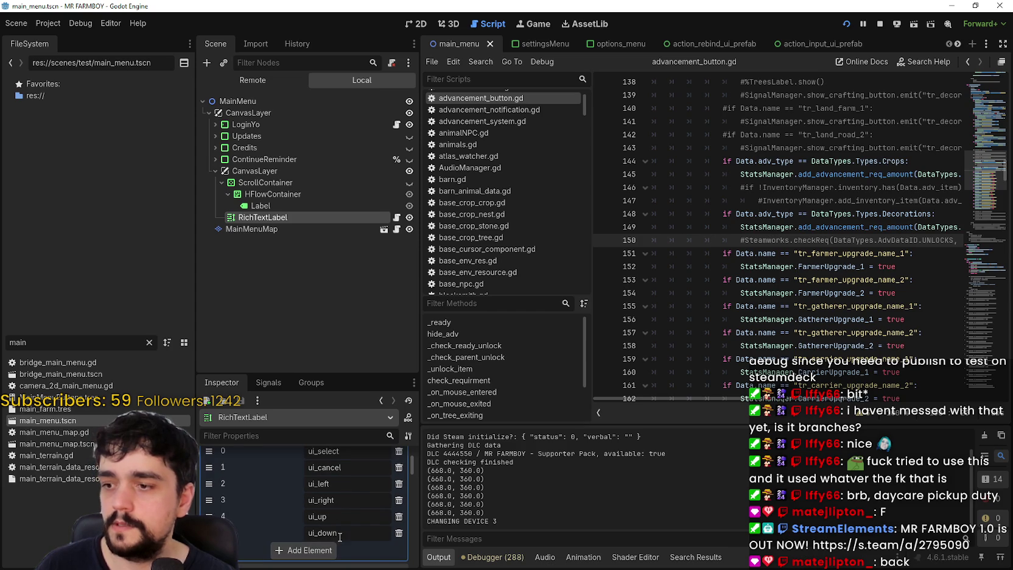
scroll(334, 541, "down", 1)
scroll(334, 539, "down", 4)
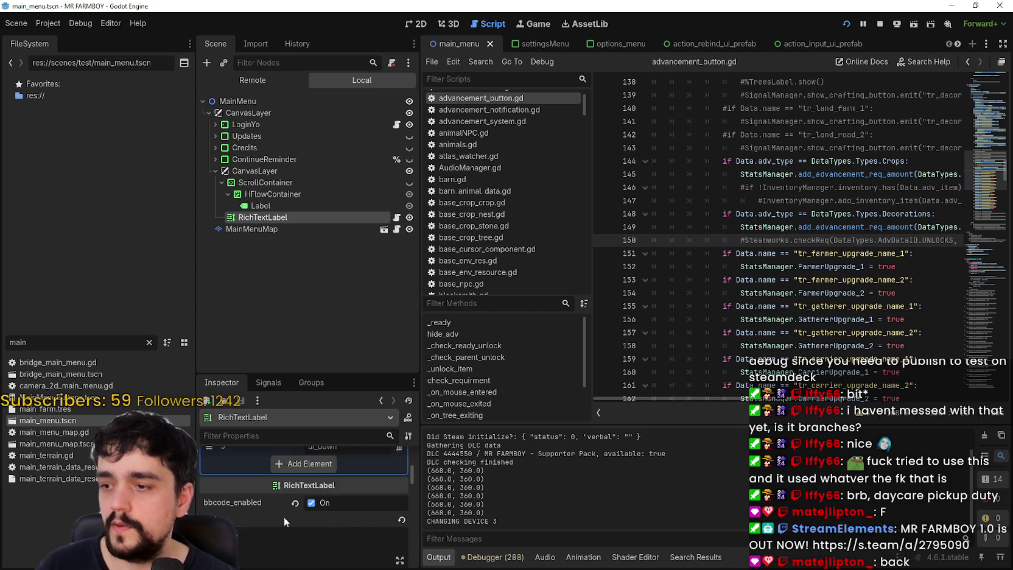
left_click_drag(307, 374, 307, 230)
scroll(300, 512, "down", 2)
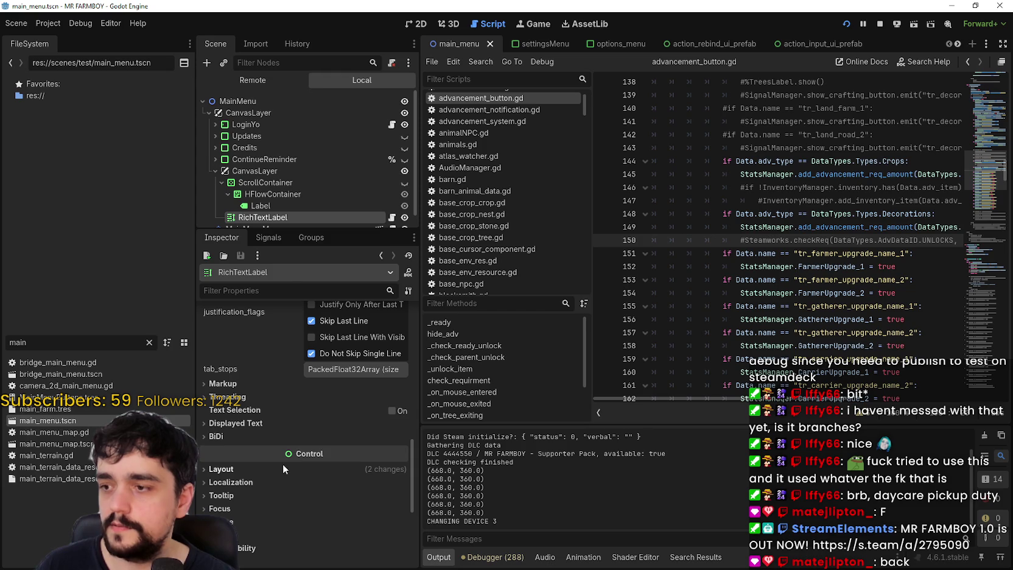
scroll(216, 497, "down", 2)
left_click(234, 496)
scroll(237, 495, "down", 2)
left_click(244, 475)
left_click(244, 528)
scroll(317, 527, "down", 5)
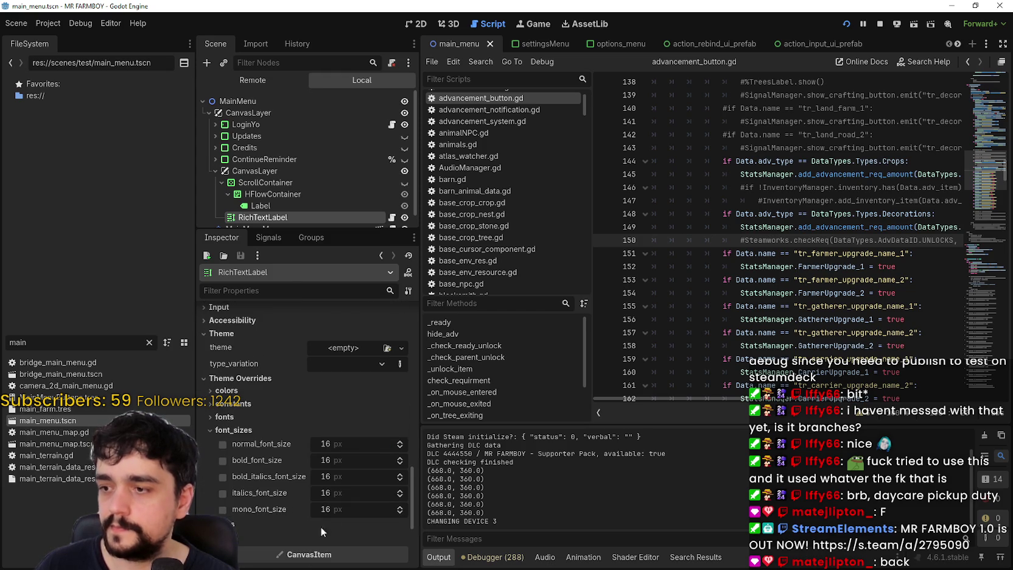
Step: Set RichTextLabel's normal_font_size and bold_font_size overrides to 8
left_click(352, 381)
type("8")
key("Return")
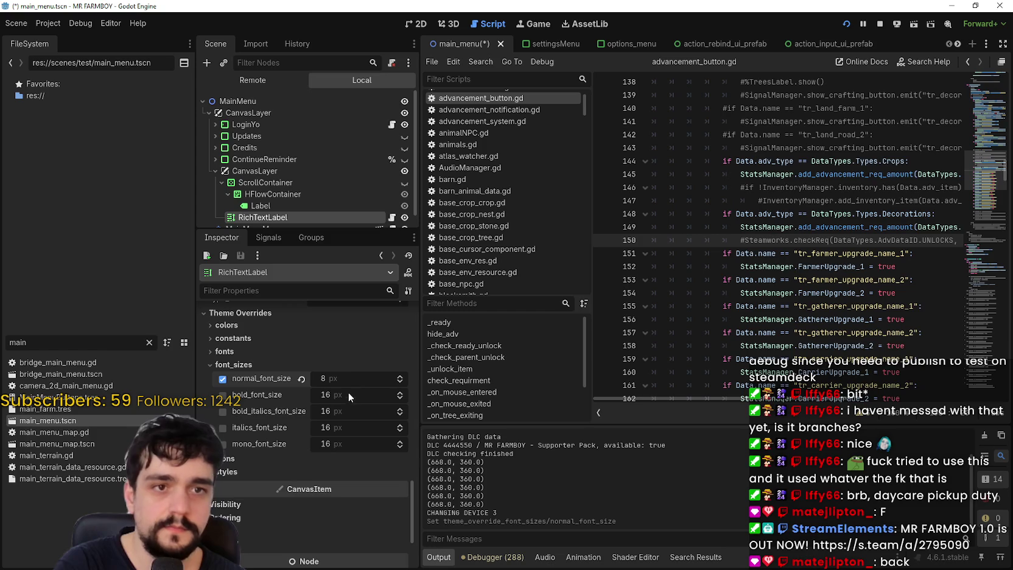
left_click(347, 395)
type("8")
key("Return")
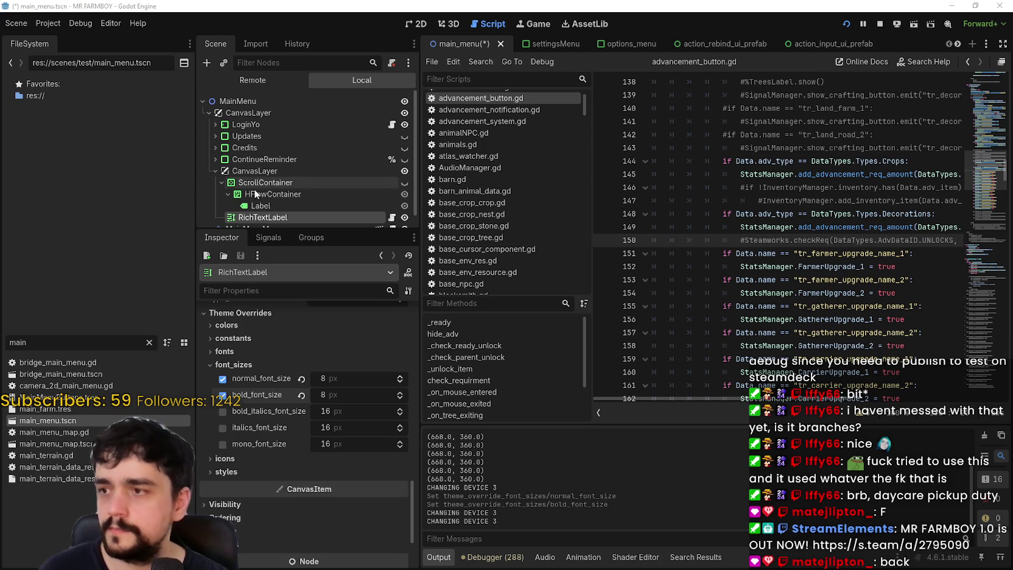
scroll(287, 193, "down", 1)
left_click(274, 171)
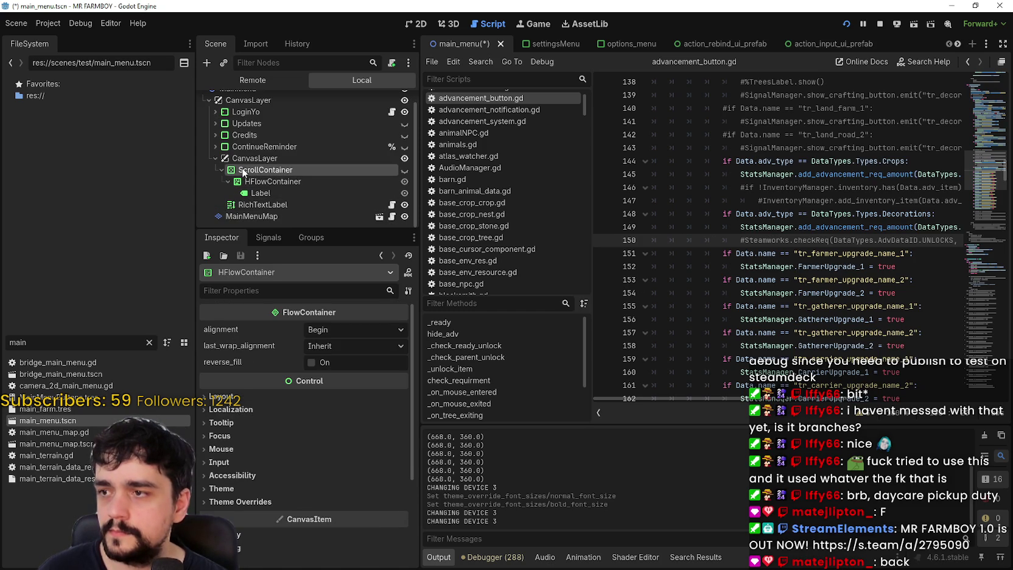
Step: Open device_action_test.gd from the RichTextLabel's script icon in the Scene tree
left_click(275, 204)
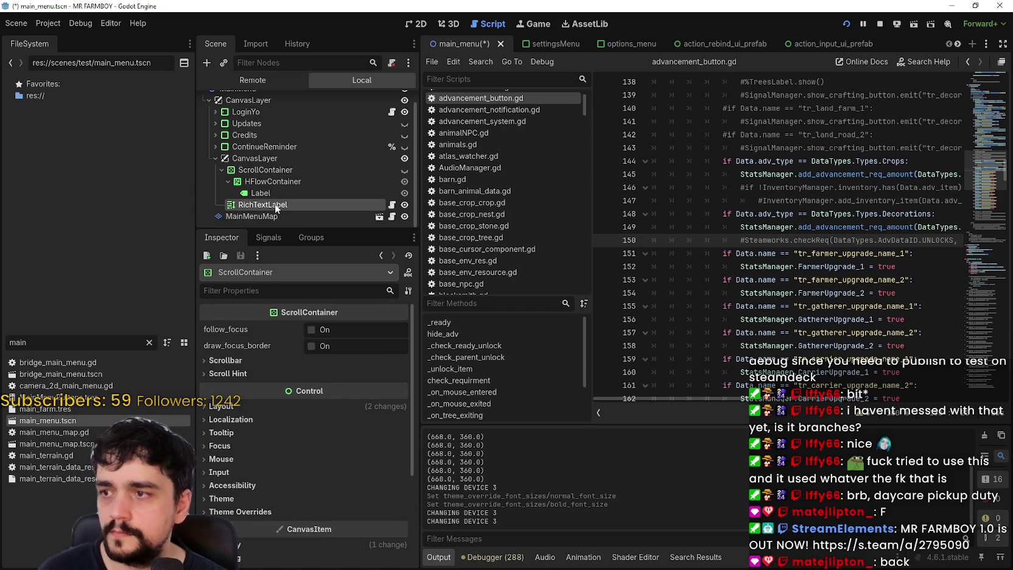
left_click(283, 169)
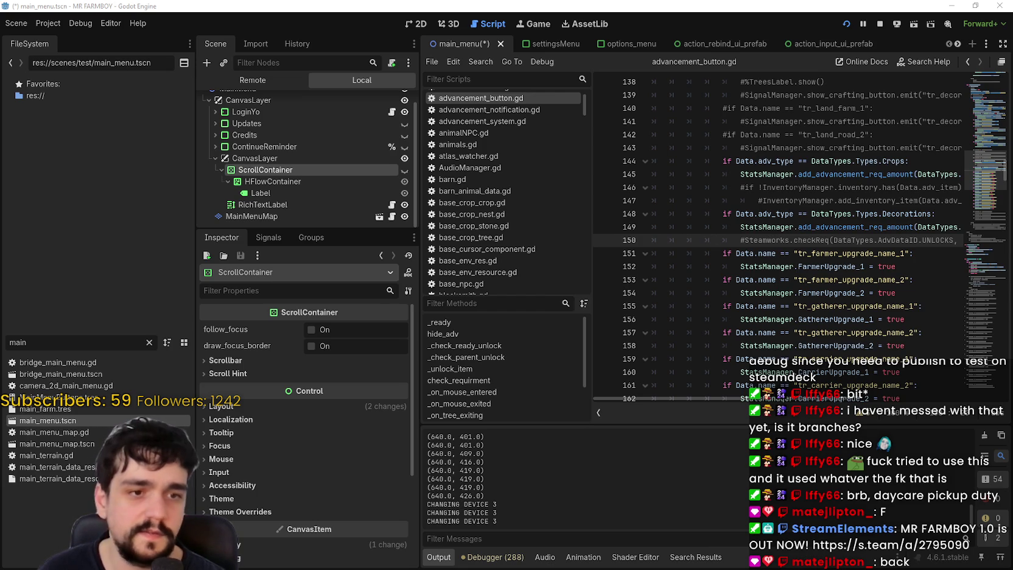
left_click(392, 205)
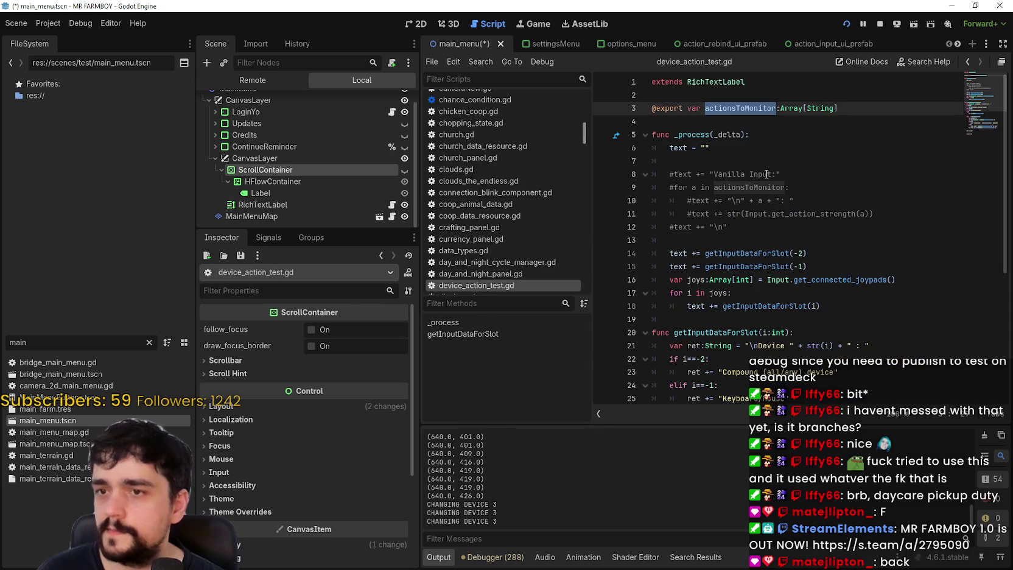
Step: Read through device_action_test.gd's _process function and Keyboard/Mouse lines
left_click(823, 130)
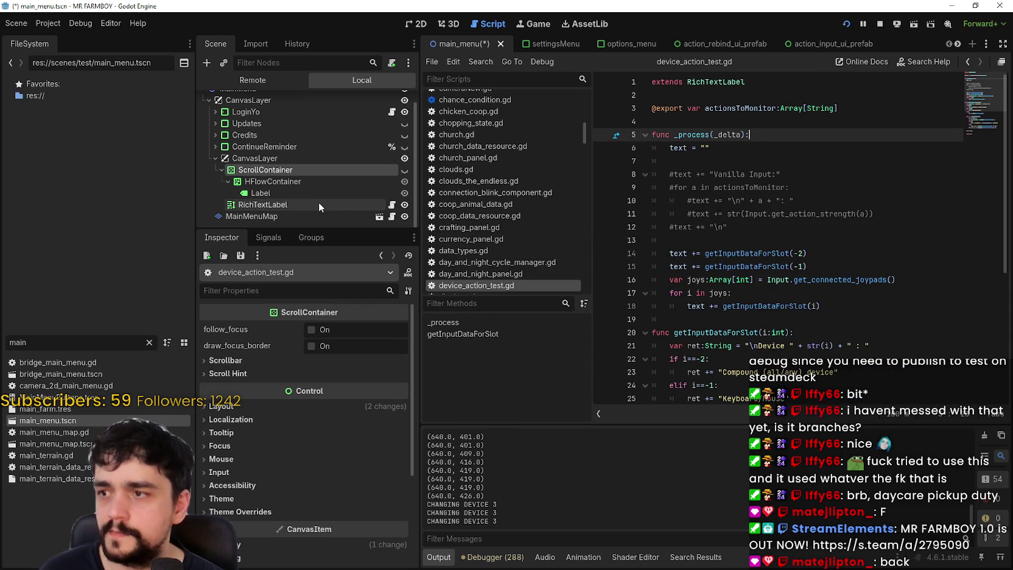
scroll(759, 244, "down", 2)
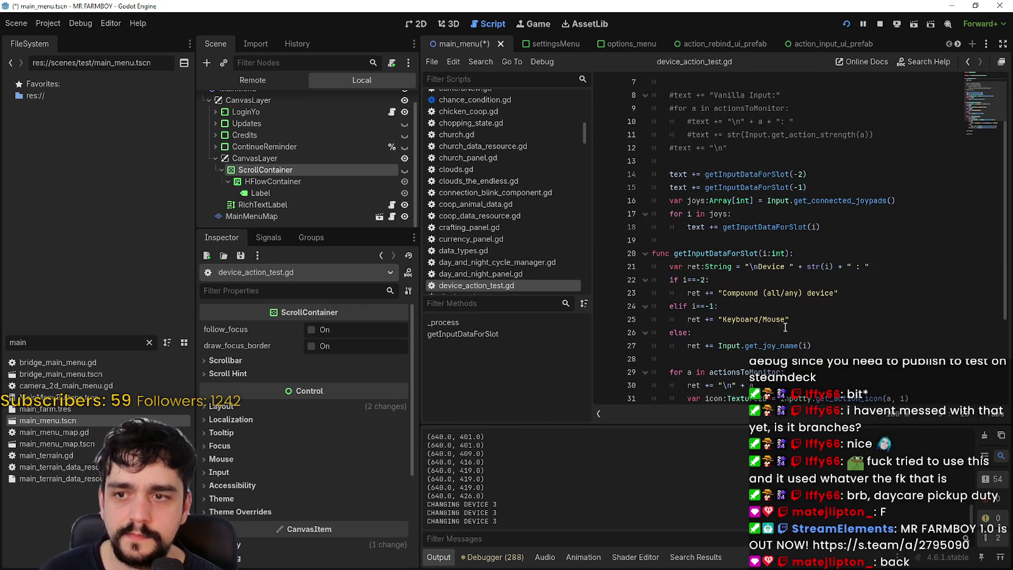
left_click(759, 239)
scroll(828, 253, "down", 2)
left_click(829, 241)
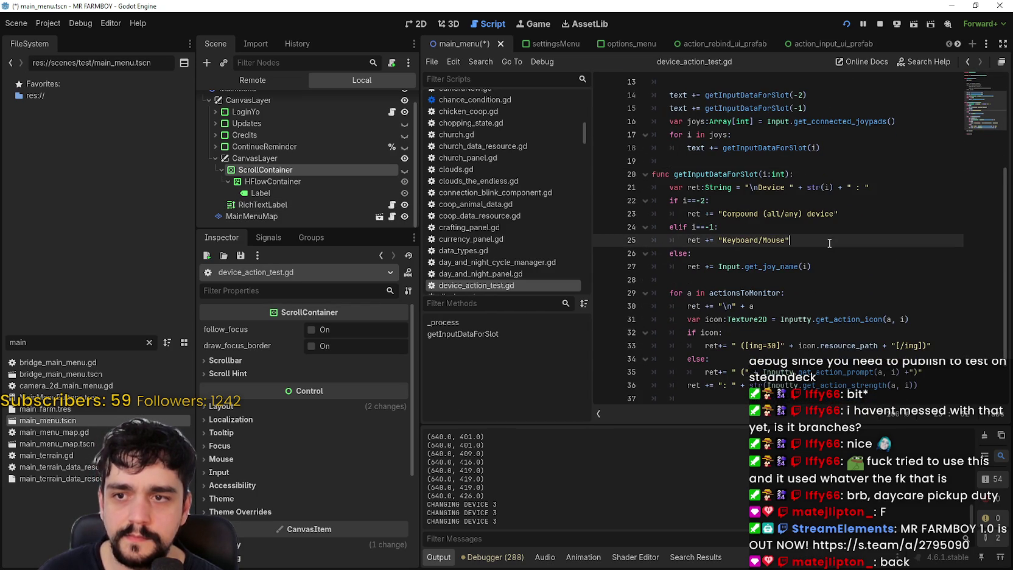
scroll(823, 250, "down", 1)
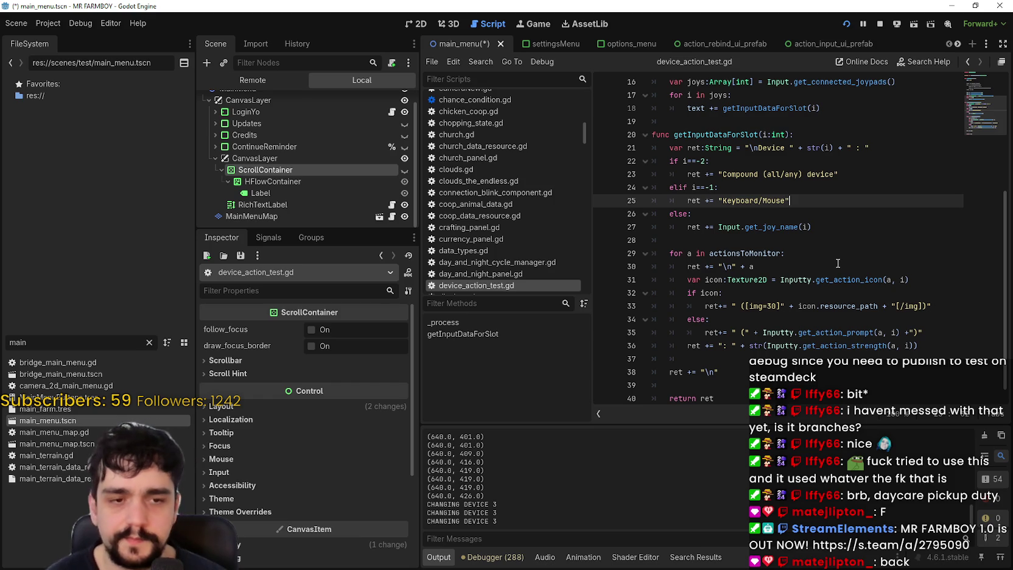
Step: Toggle the ScrollContainer's visibility with its eye icon in the Scene dock
left_click(290, 205)
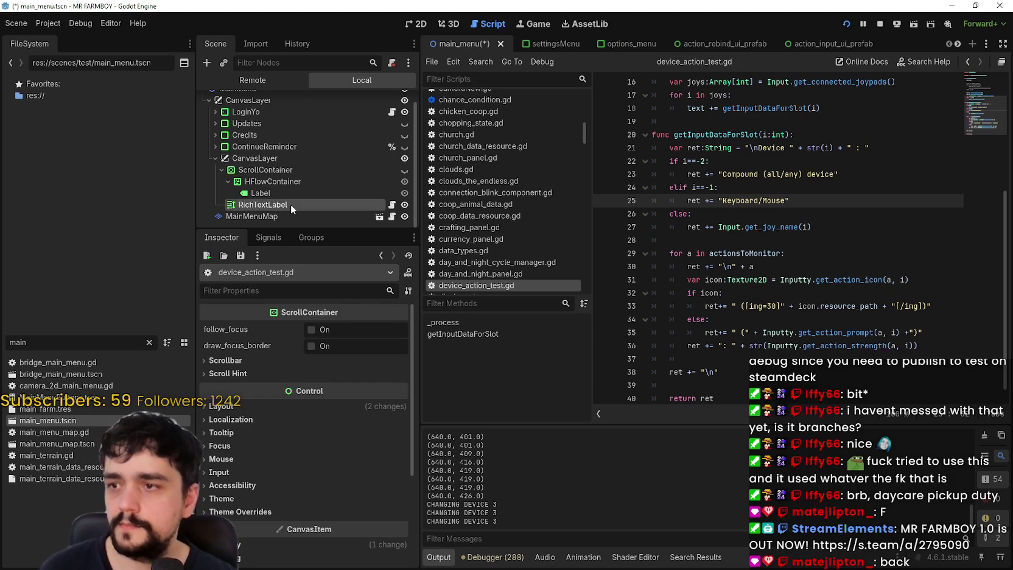
left_click(405, 170)
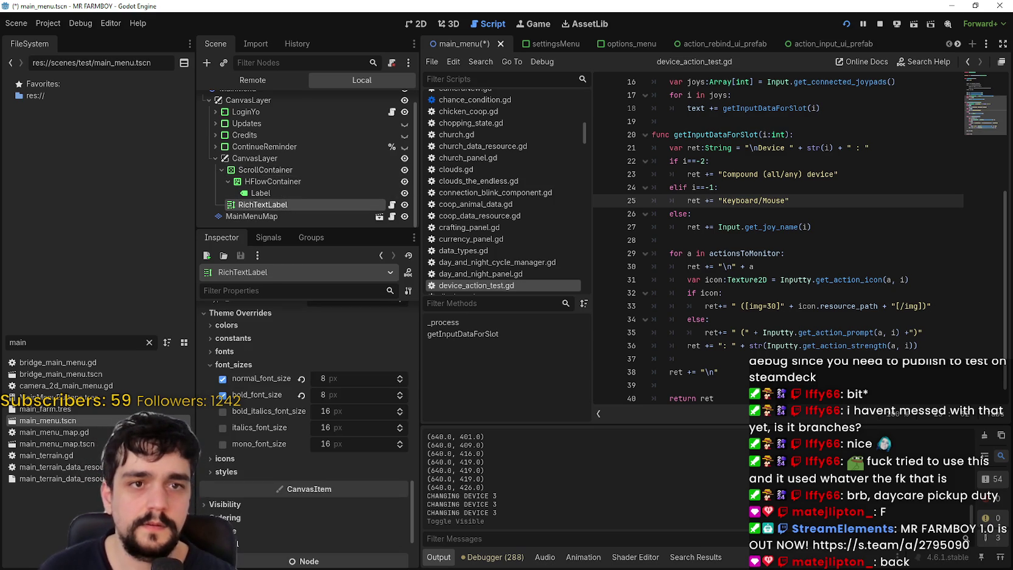
left_click(405, 171)
left_click(405, 171)
left_click(405, 172)
Step: Inspect the ScrollContainer's HFlowContainer and Label children, toggling visibility and leaving it hidden
left_click(405, 171)
left_click(405, 171)
left_click(405, 171)
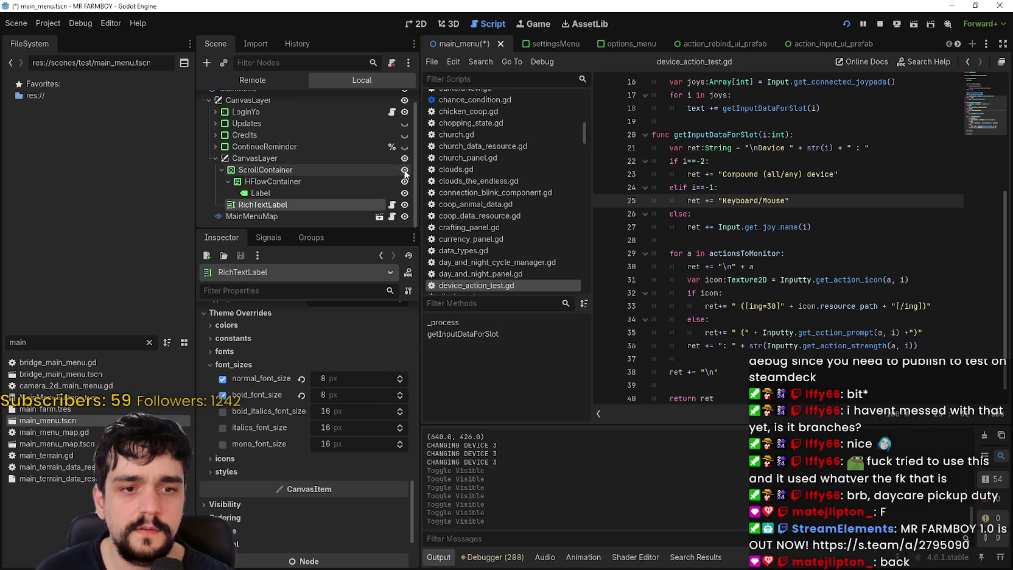
left_click(312, 183)
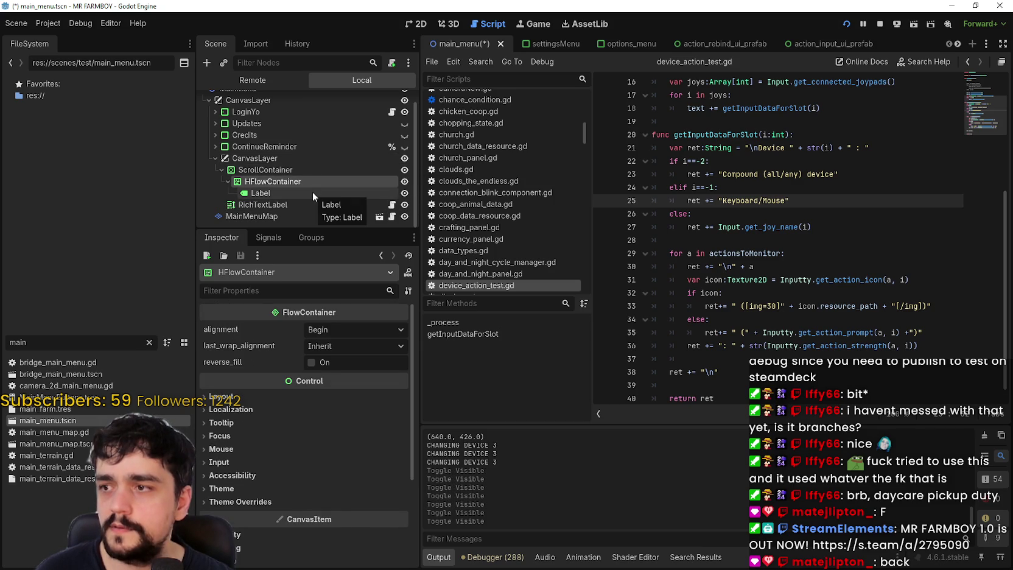
left_click(313, 192)
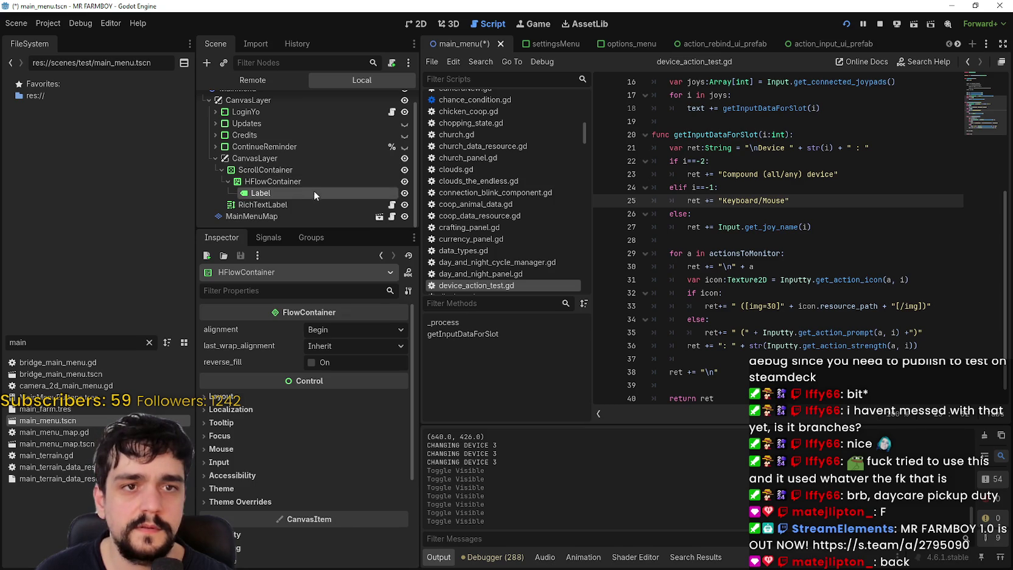
left_click(329, 171)
left_click(405, 170)
left_click(405, 170)
left_click(404, 171)
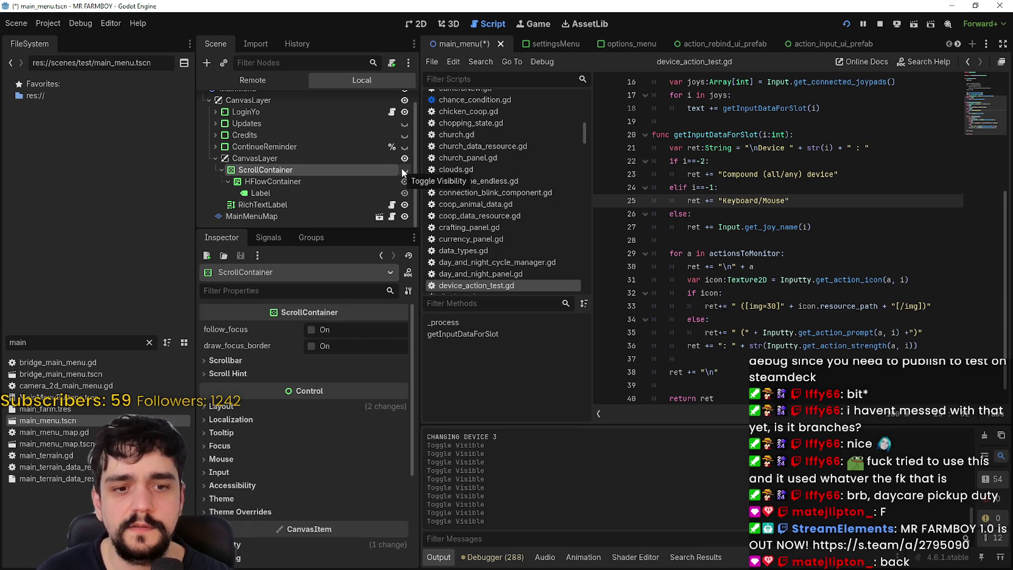
Step: Delete the ScrollContainer node together with its children
right_click(351, 172)
left_click(431, 464)
left_click(467, 294)
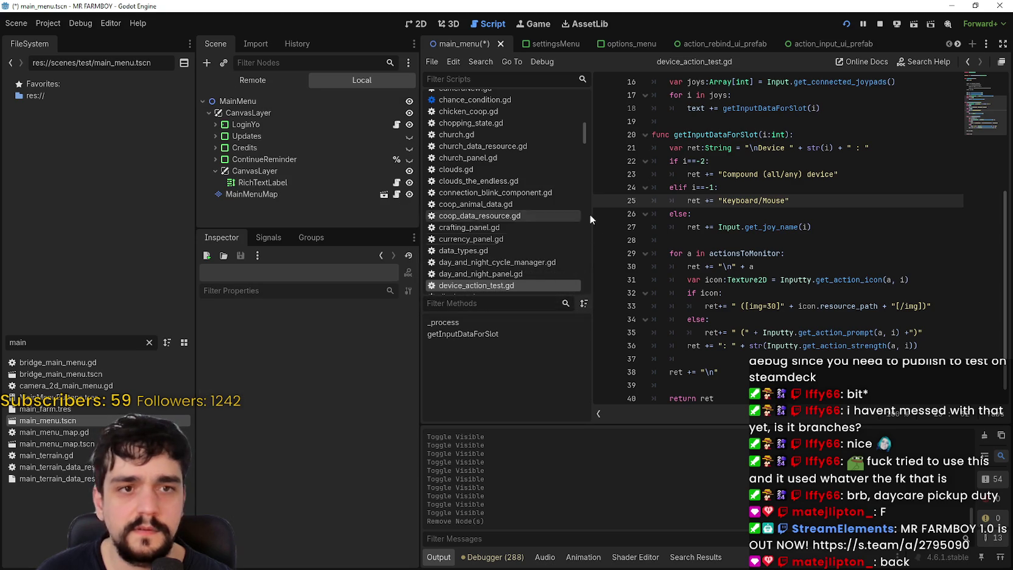
Step: Step RichTextLabel's normal_font_size and bold_font_size overrides down from 8 to 4
left_click(336, 172)
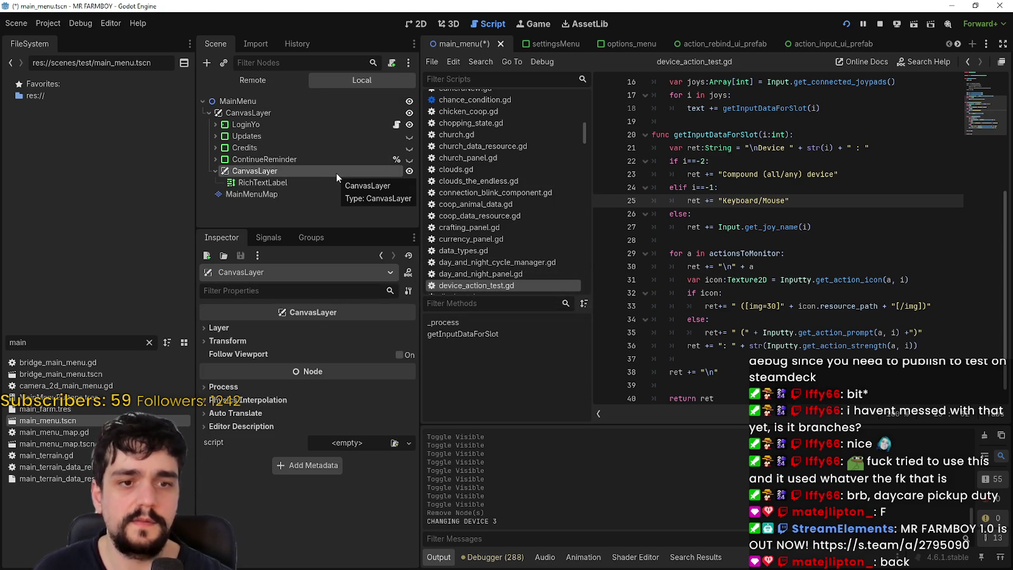
left_click(280, 183)
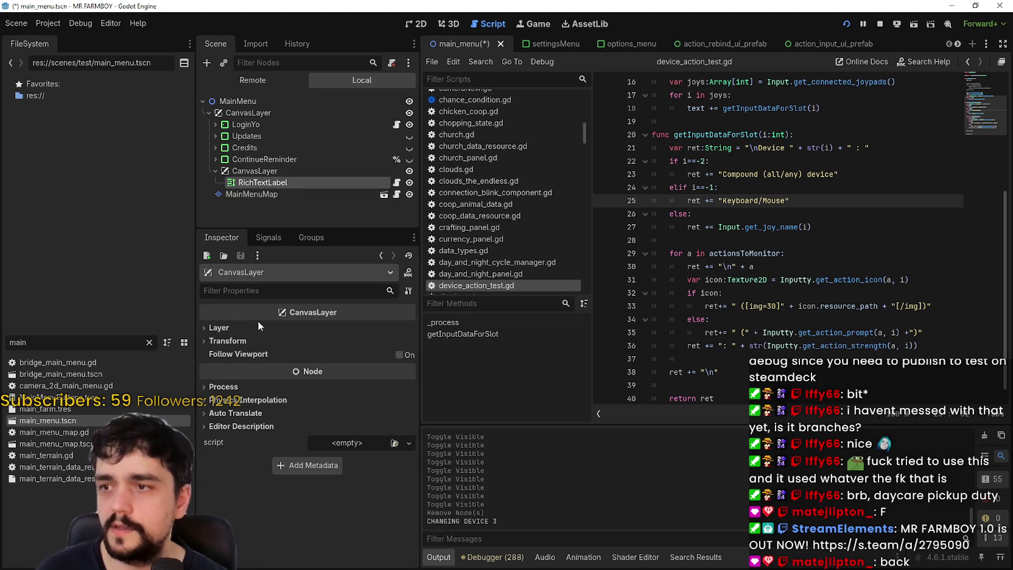
scroll(264, 453, "down", 1)
left_click(399, 351)
left_click(400, 351)
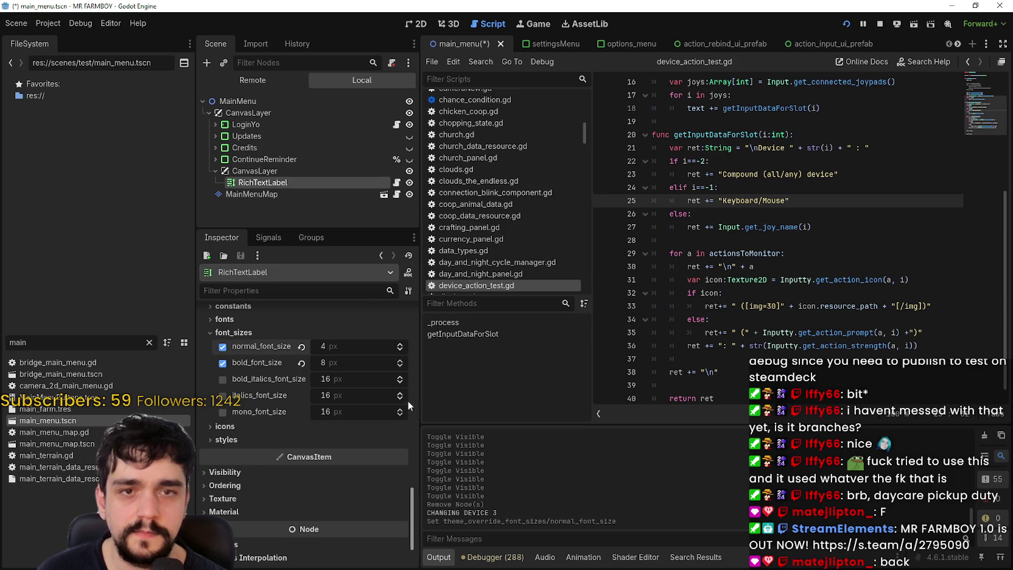
left_click(399, 367)
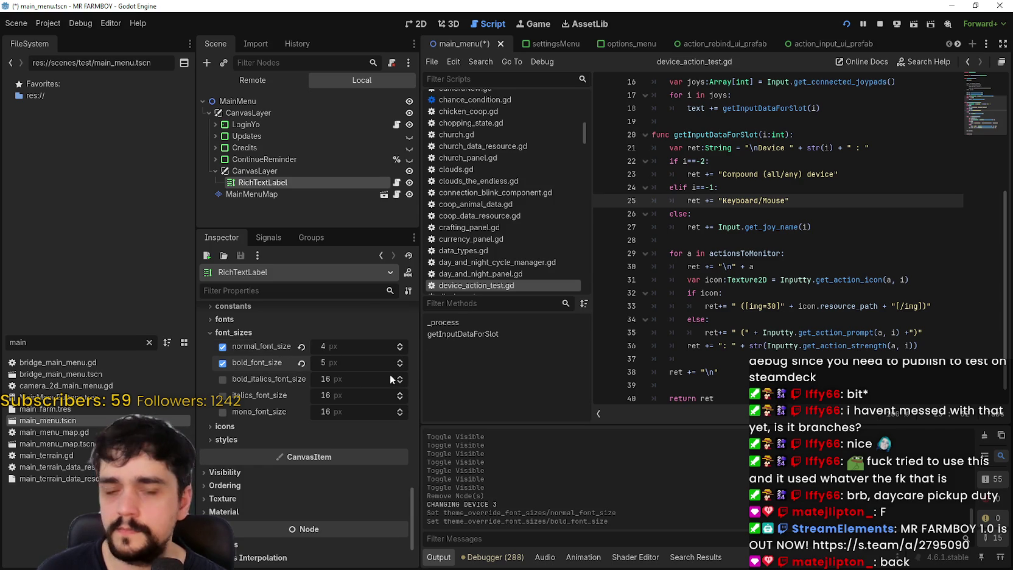
left_click(400, 366)
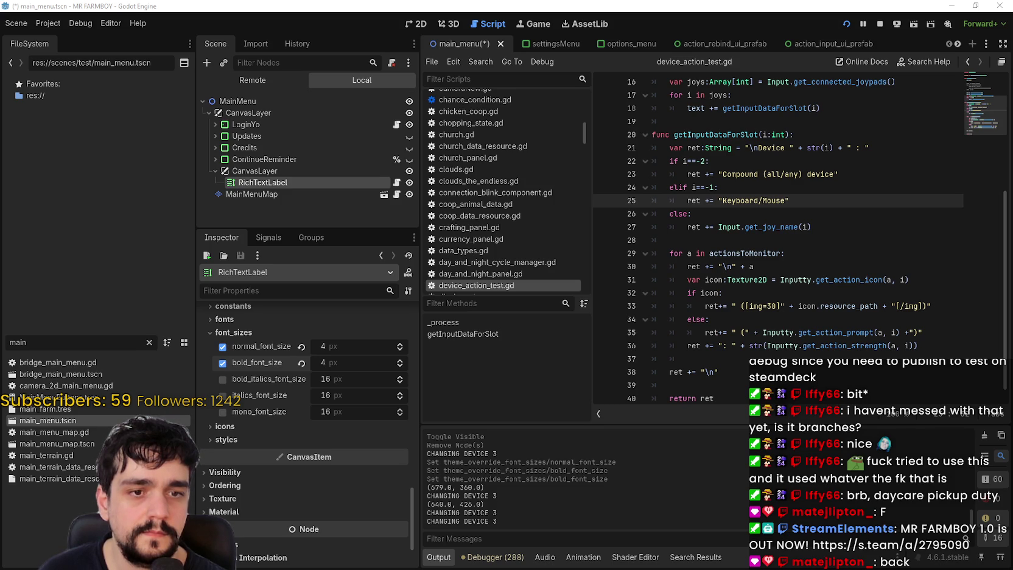
Step: Examine getInputDataForSlot's branches, selecting the get_joy_name and get_connected_joypads calls
left_click(736, 317)
scroll(738, 314, "down", 1)
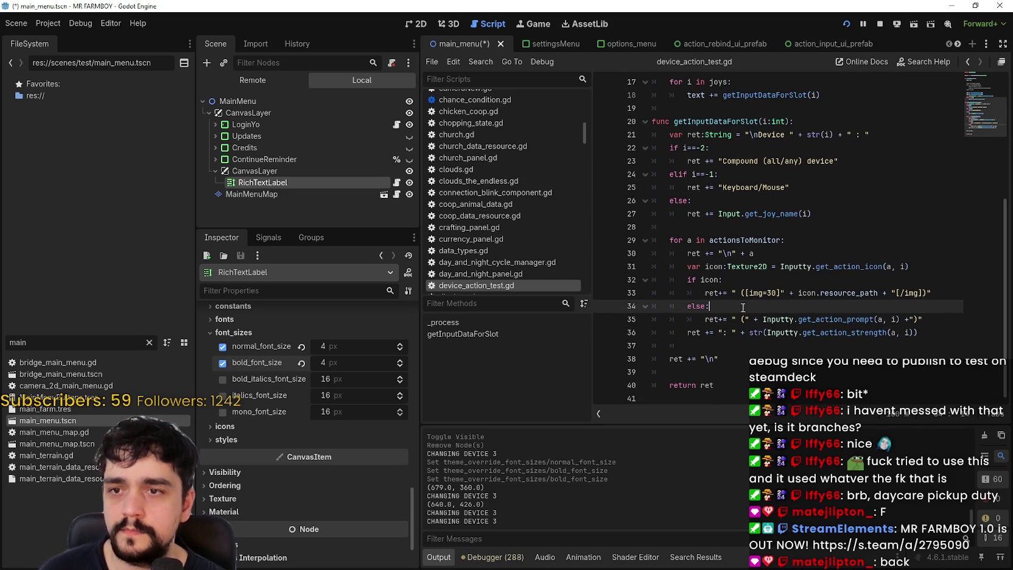
double_click(785, 213)
left_click(762, 213)
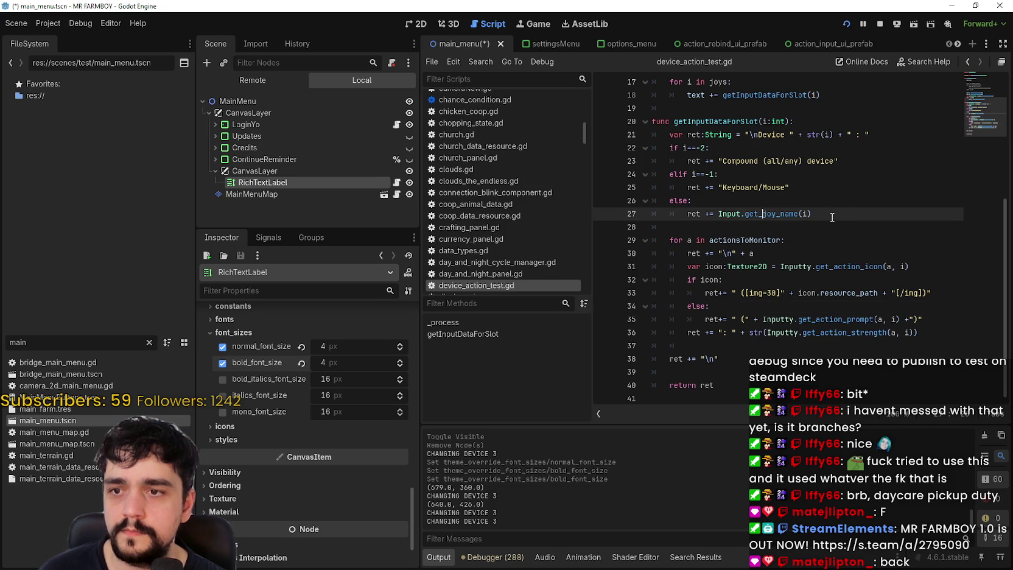
mouse_move(829, 215)
left_mouse_down()
mouse_move(655, 214)
mouse_move(683, 201)
left_mouse_up()
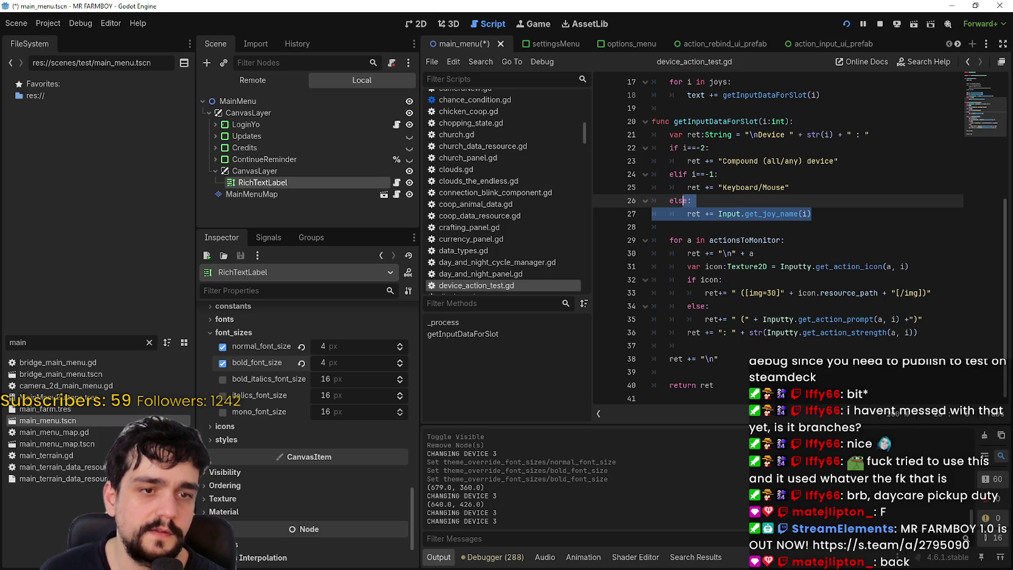
left_click(715, 228)
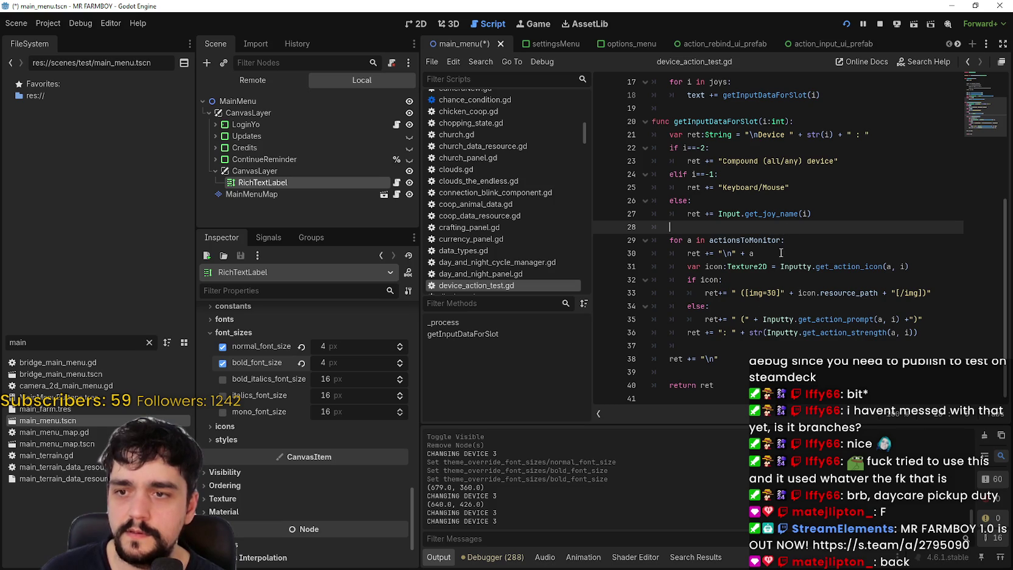
double_click(771, 213)
scroll(798, 240, "up", 3)
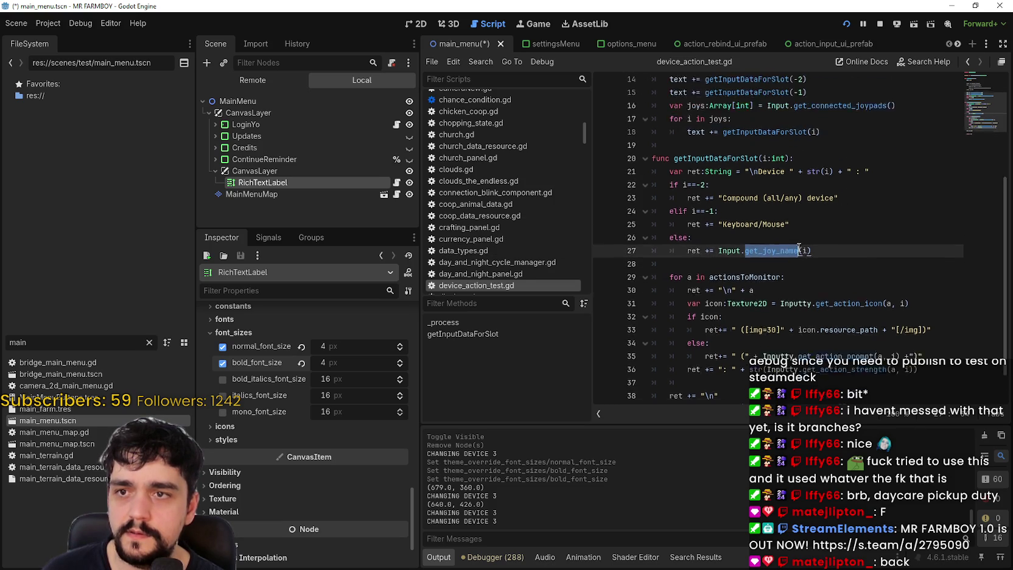
double_click(840, 183)
scroll(816, 256, "down", 2)
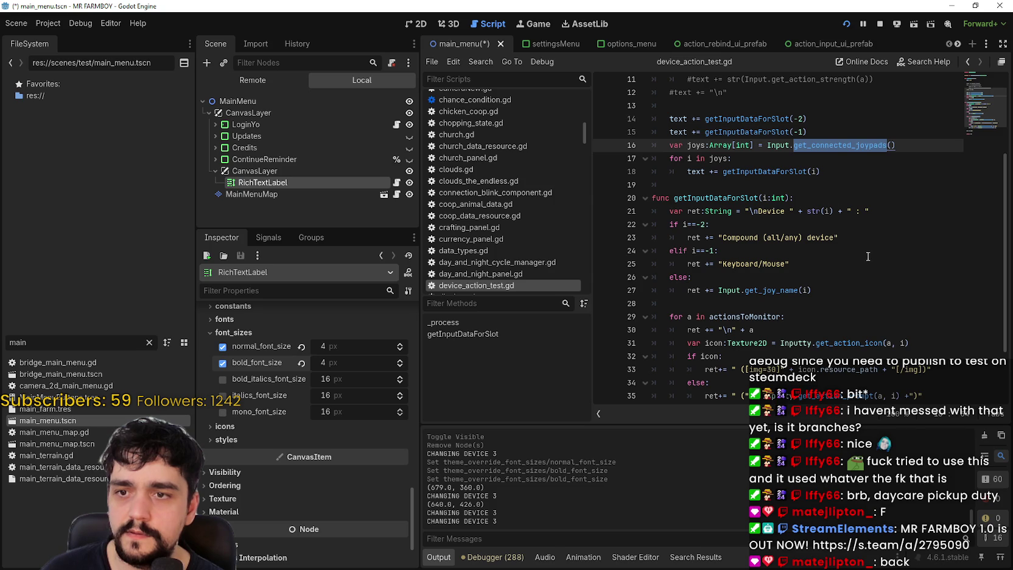
Step: Delete the Keyboard/Mouse elif branch on lines 24–25 and save
left_click_drag(855, 263, 610, 252)
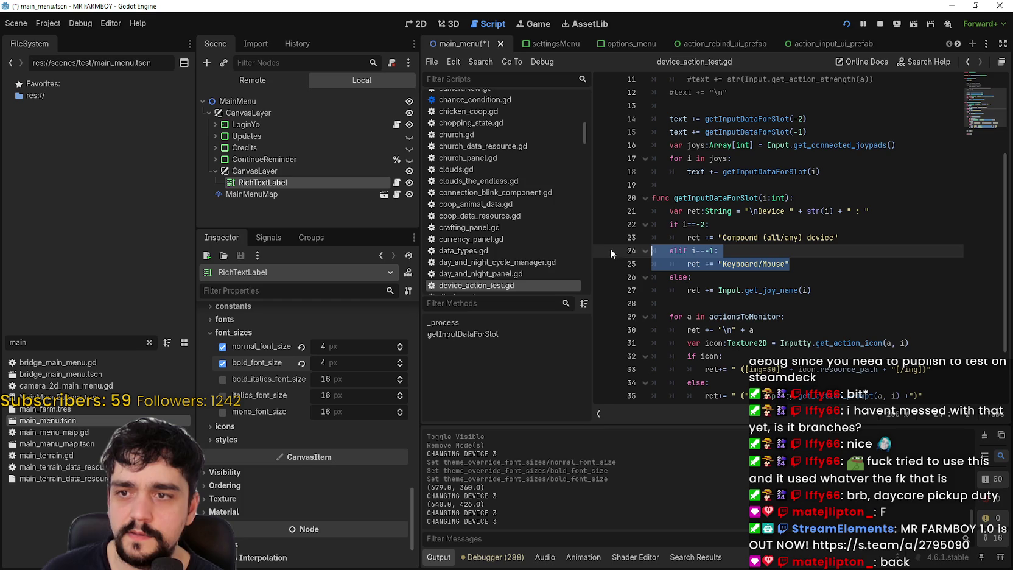
key("BackSpace")
key("Delete")
left_click(771, 251)
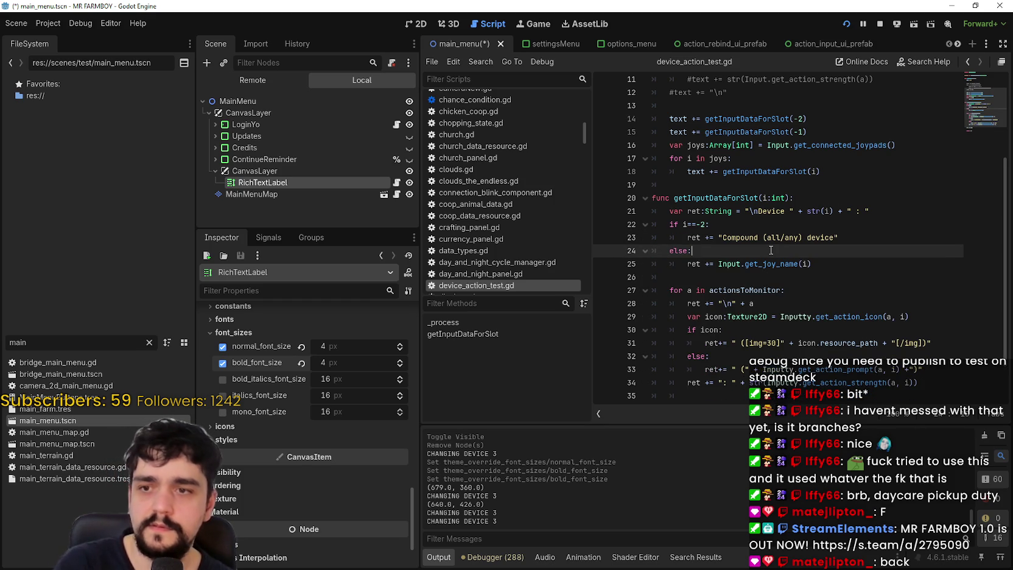
key("ctrl+s")
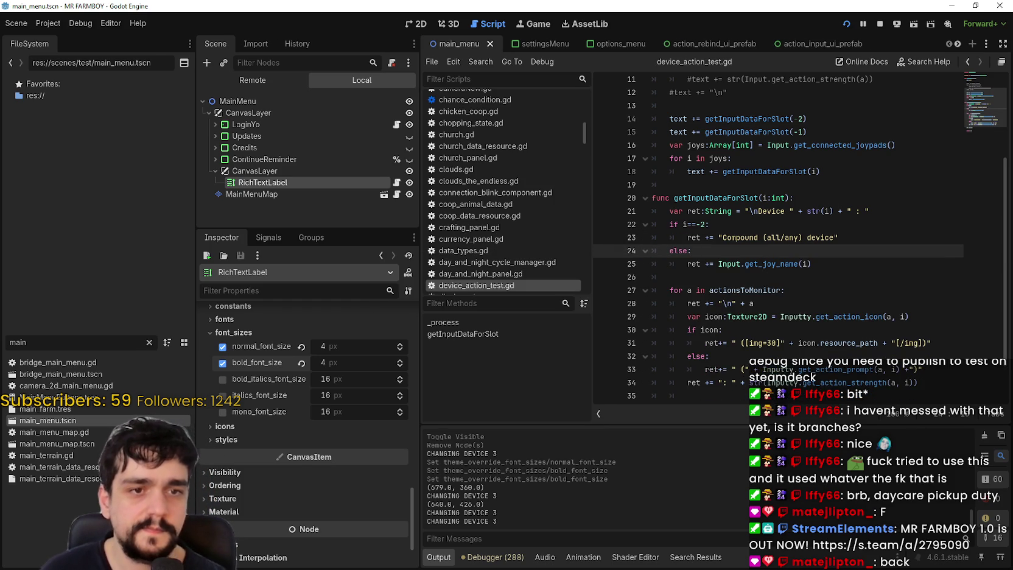
Step: Restart the game and bump the overlay's normal_font_size up to 6 px
left_click(880, 24)
key("F5")
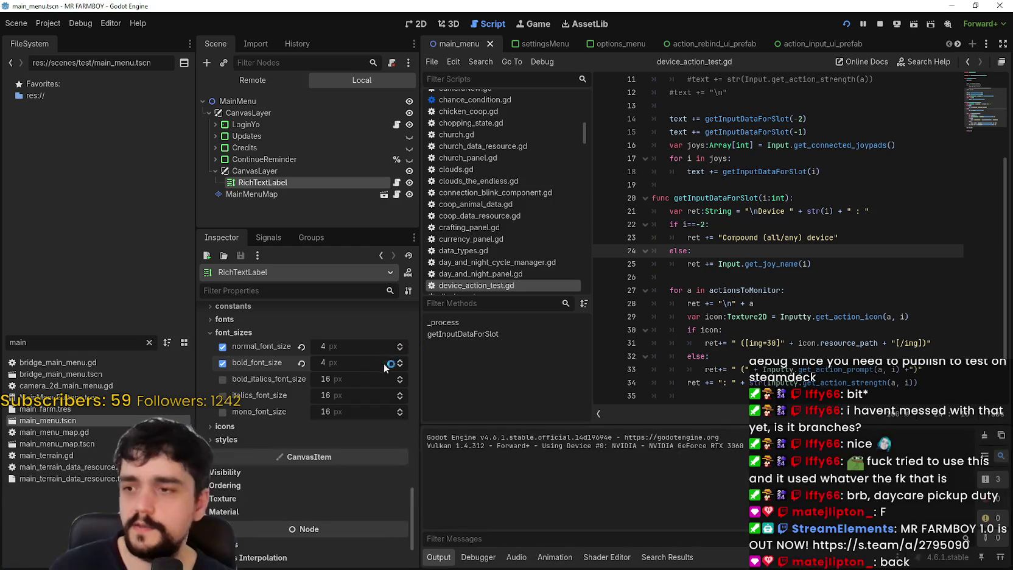
left_click(400, 343)
left_click(400, 344)
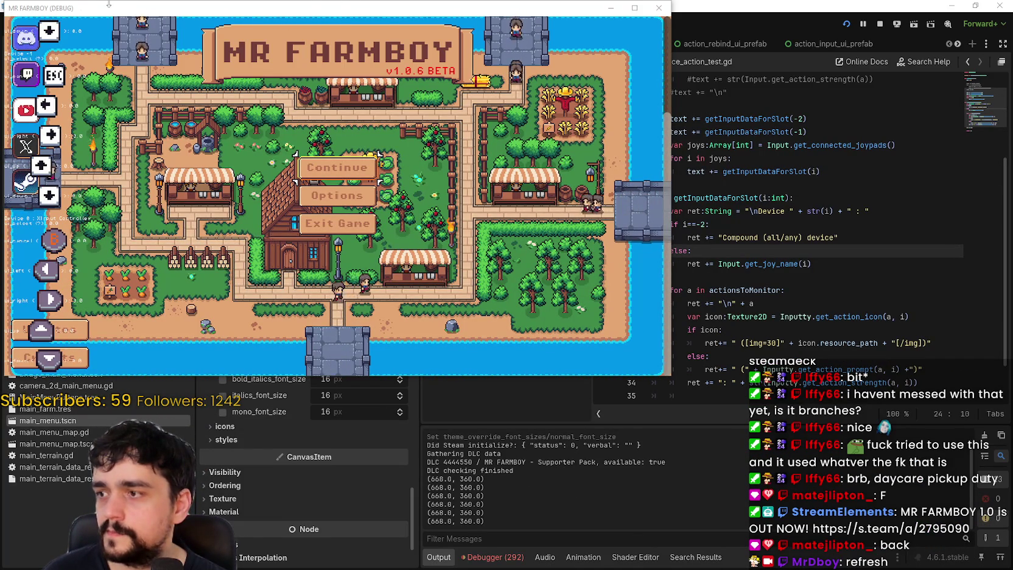
Step: Raise normal_font_size through 7 to 8 px, restart the game to check, then stop it
left_click_drag(126, 13, 135, 16)
left_click(354, 377)
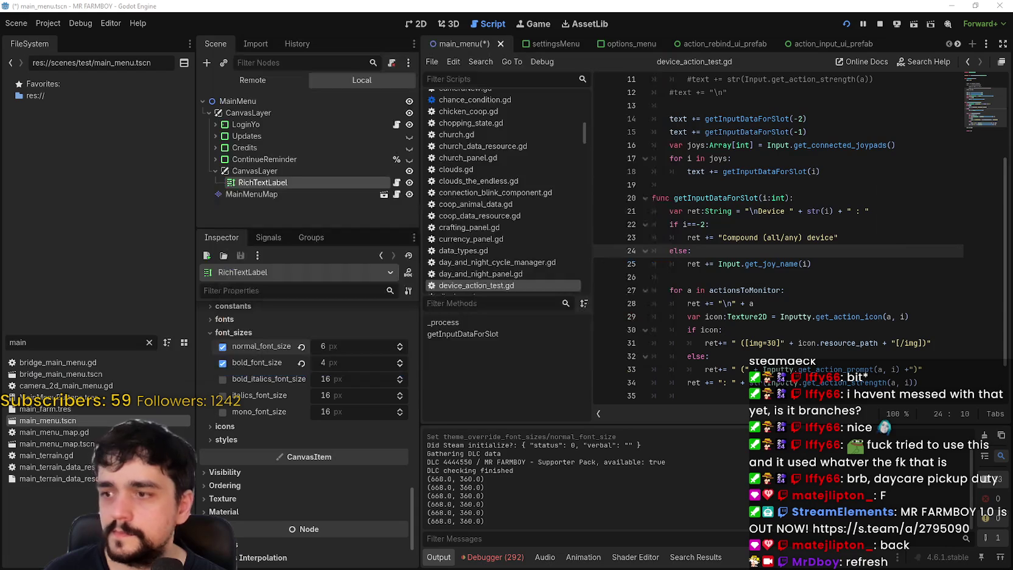
left_click(401, 348)
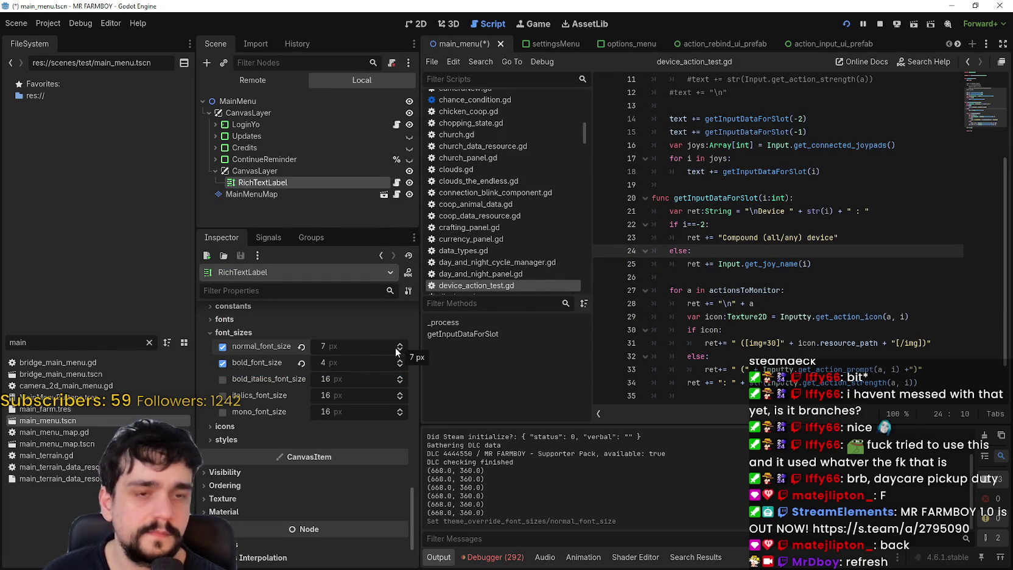
left_click(398, 340)
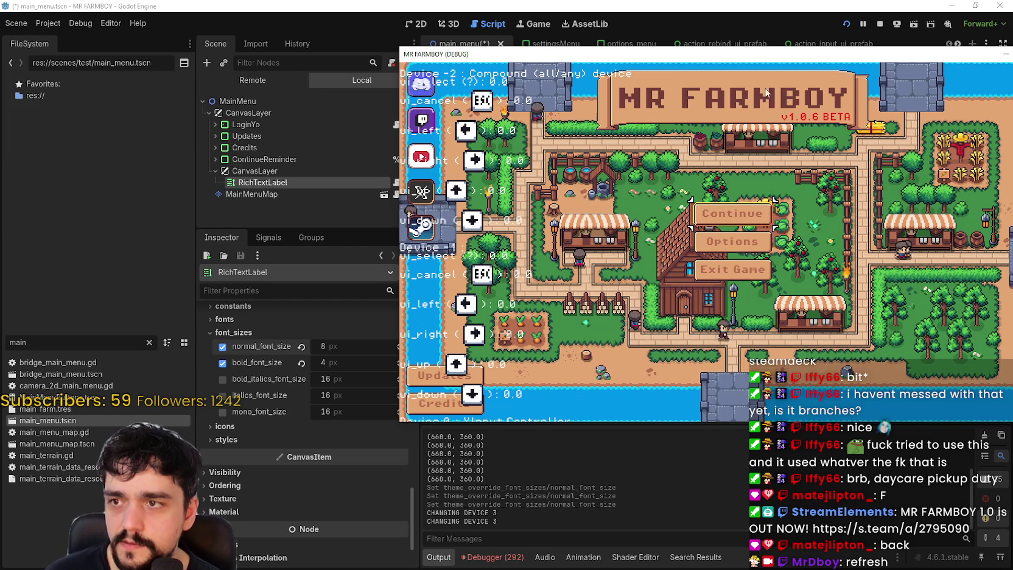
left_click(847, 24)
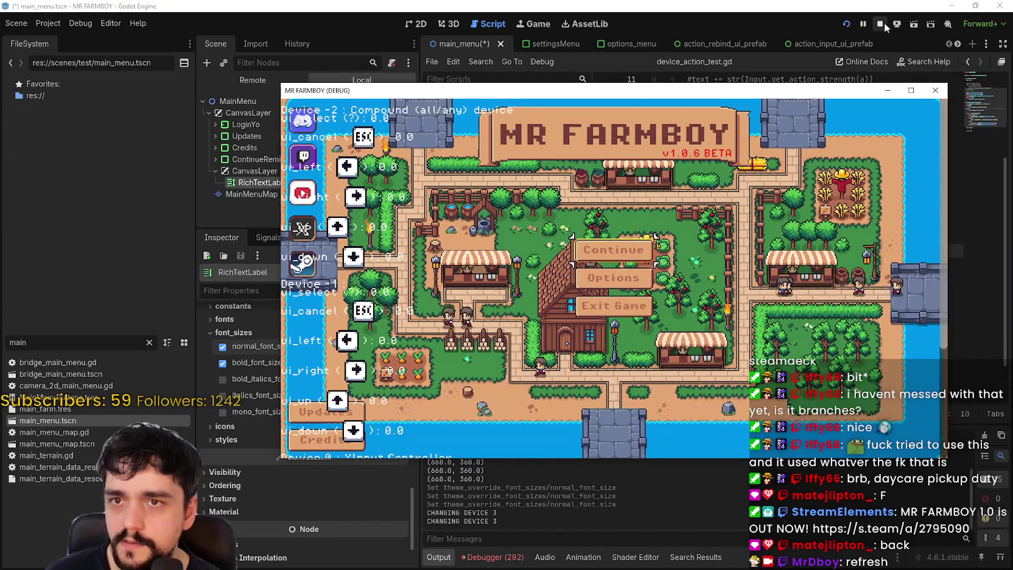
left_click(881, 23)
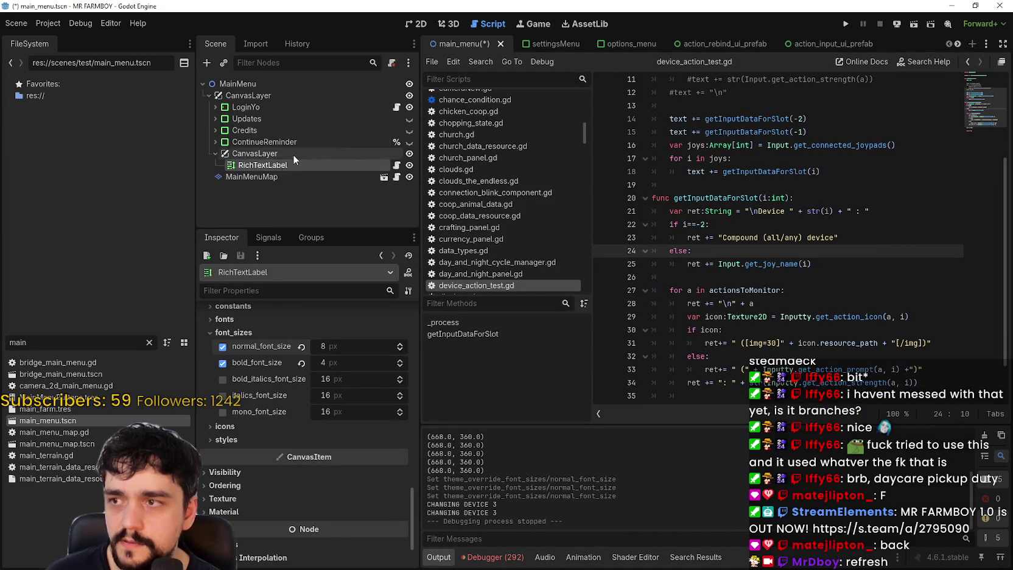
Step: Scroll to the six-action actionsToMonitor list in device_action_test.gd and start editing ui_select
left_click(804, 281)
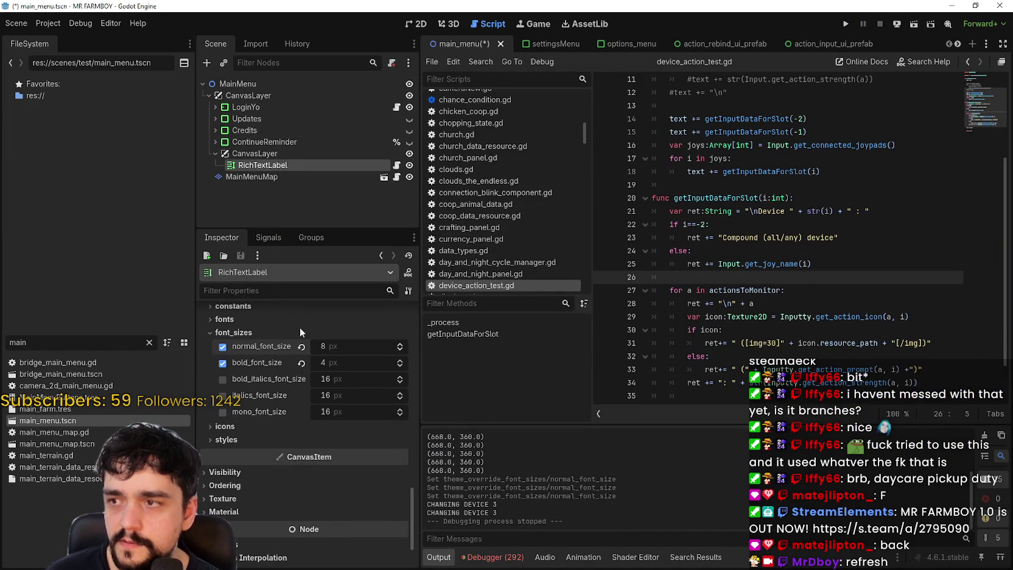
scroll(300, 317, "up", 6)
scroll(422, 467, "up", 2)
left_click_drag(416, 444, 431, 287)
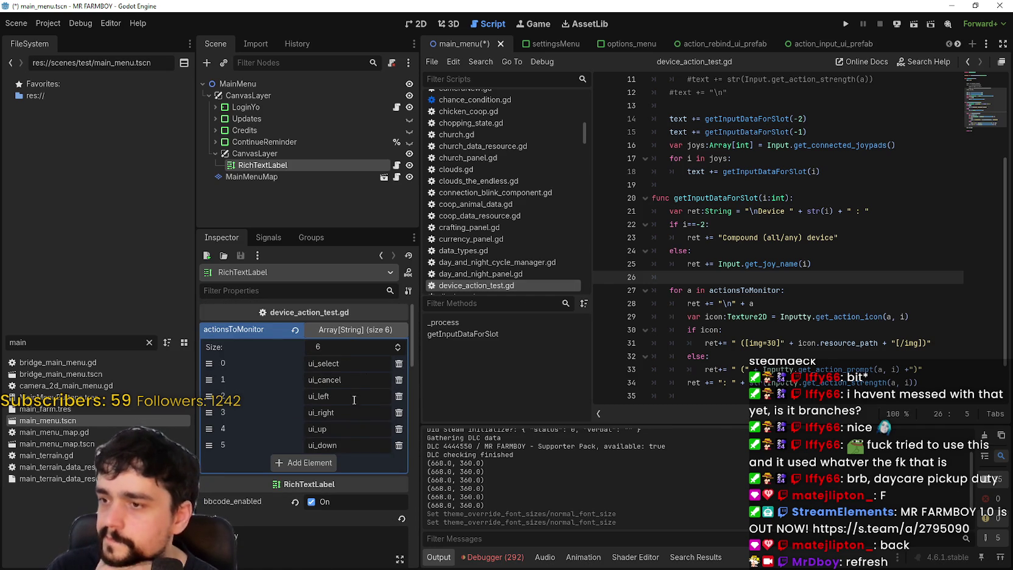
left_click(383, 366)
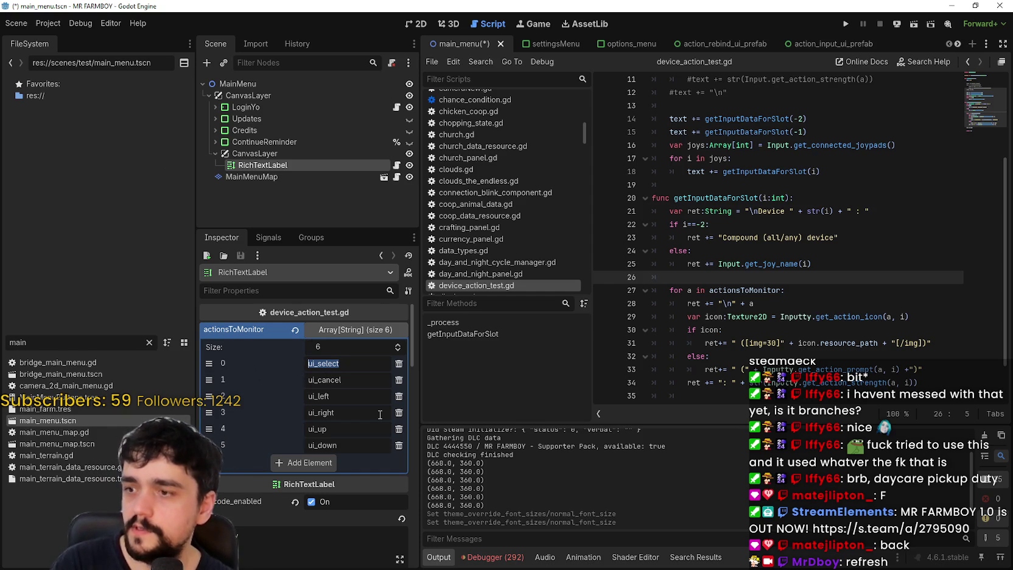
Step: Open Project Settings to review input actions such as esc_menu, craft_menu and adv_menu
left_click(53, 24)
left_click(60, 38)
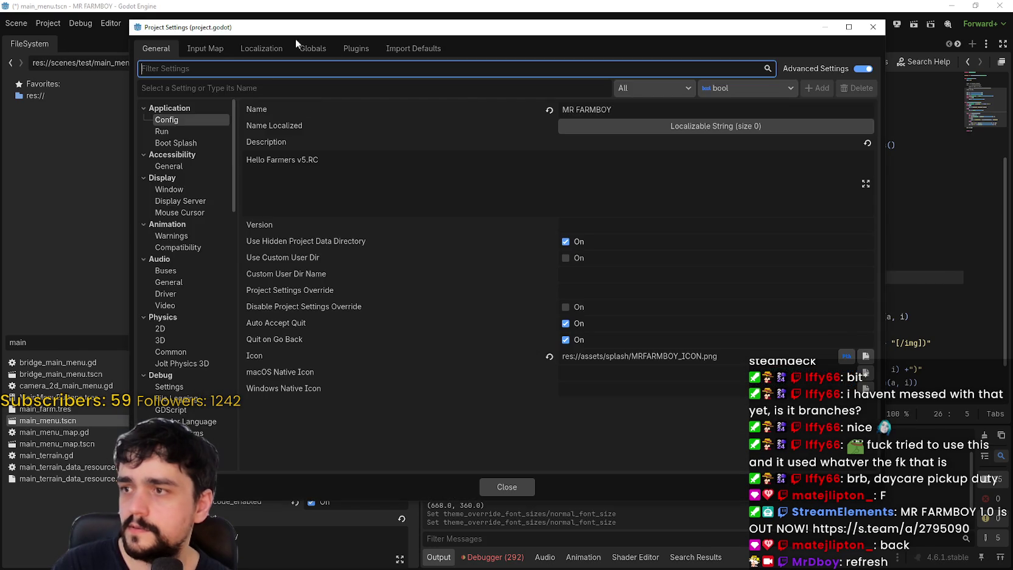
left_click(206, 47)
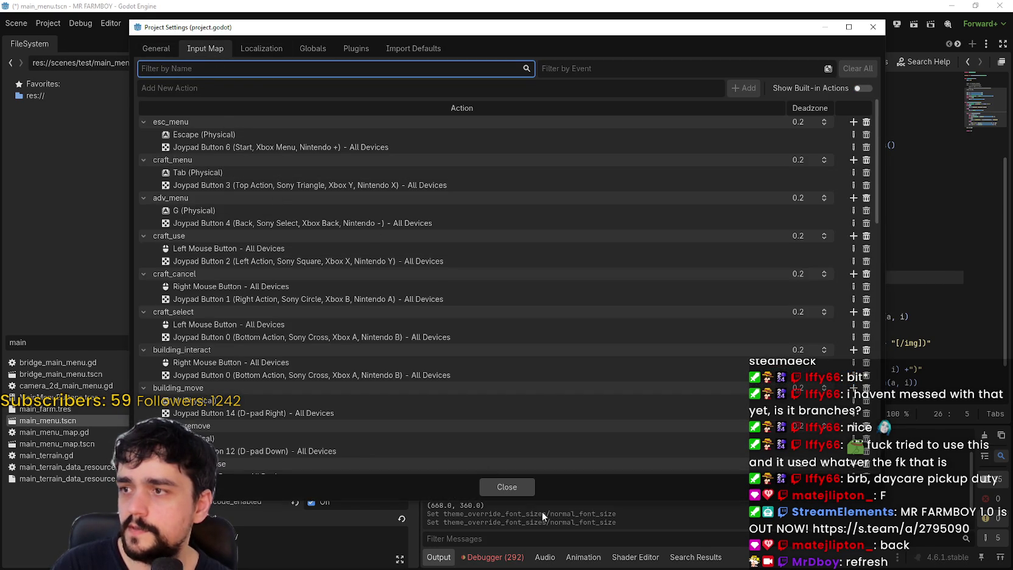
Step: Rename the monitored actions to esc_menu, craft_menu, adv_menu and env_interact
left_click(515, 491)
type("esc_menu")
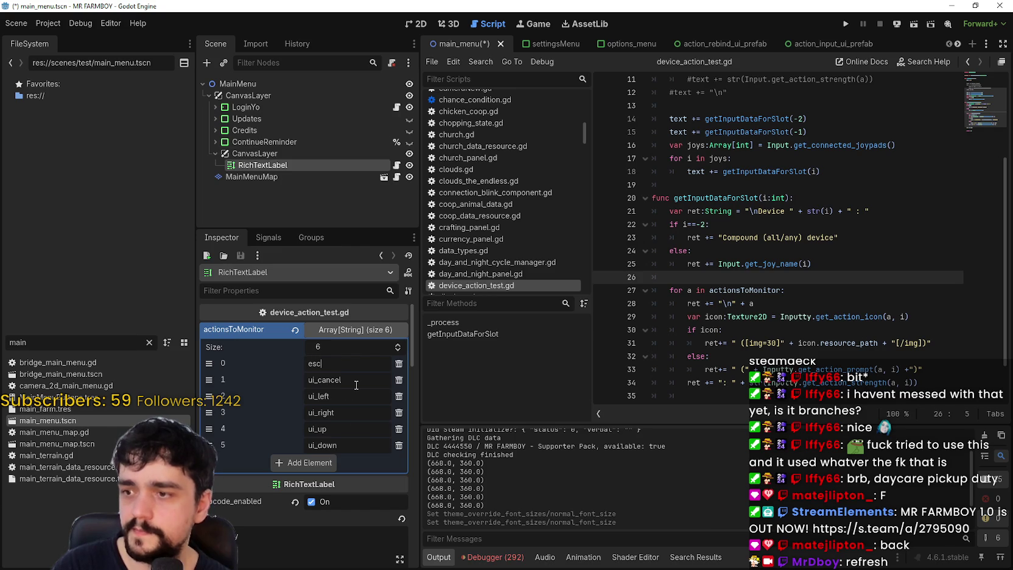
left_click(356, 385)
type("craft_menu")
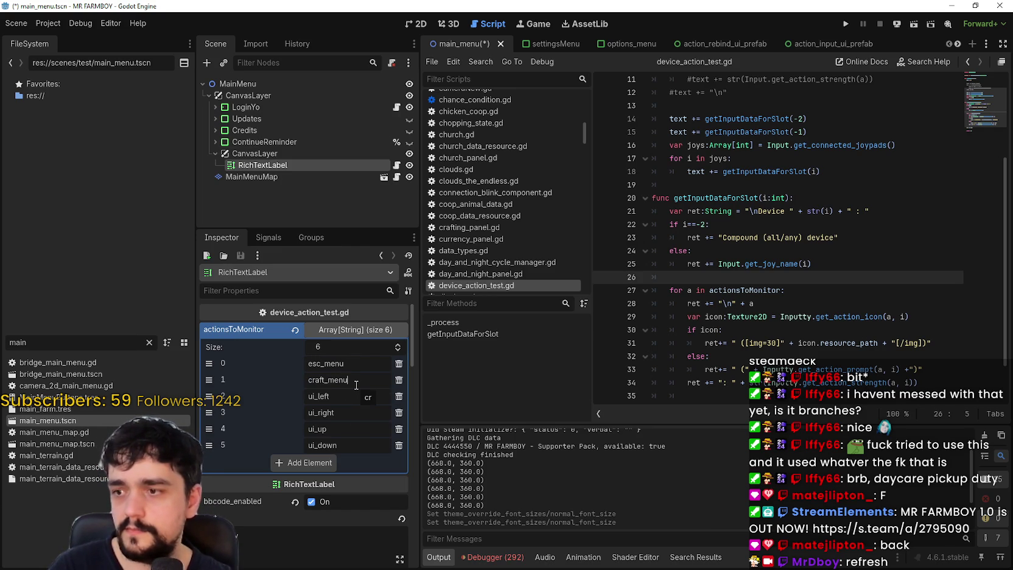
left_click(332, 397)
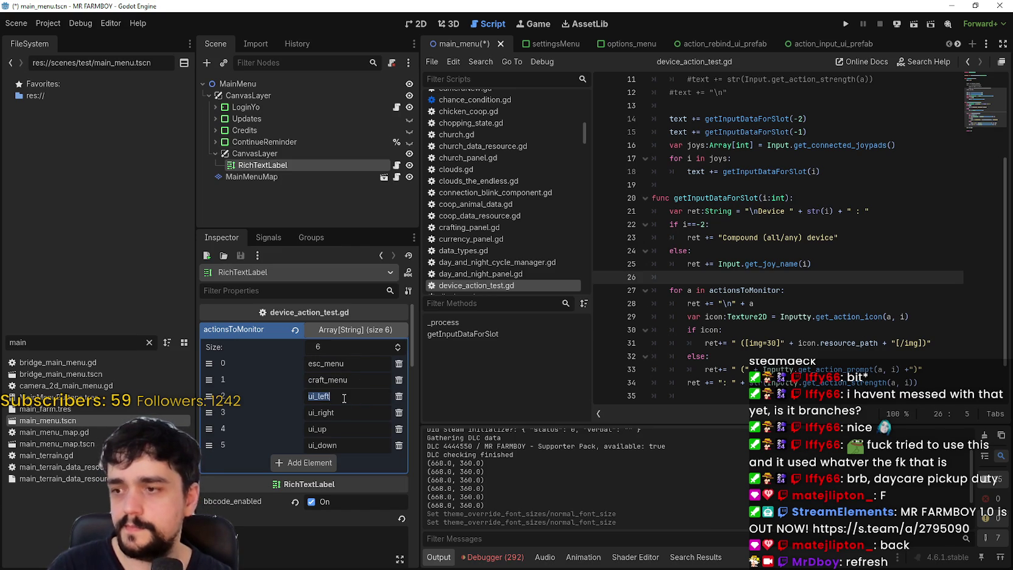
type("adv_menu")
key("Tab")
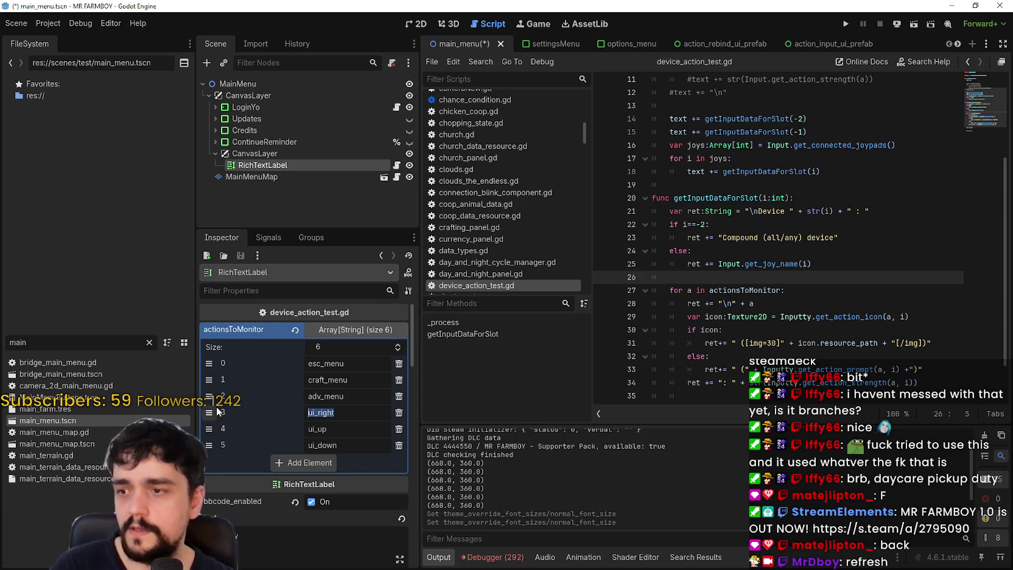
type("env_")
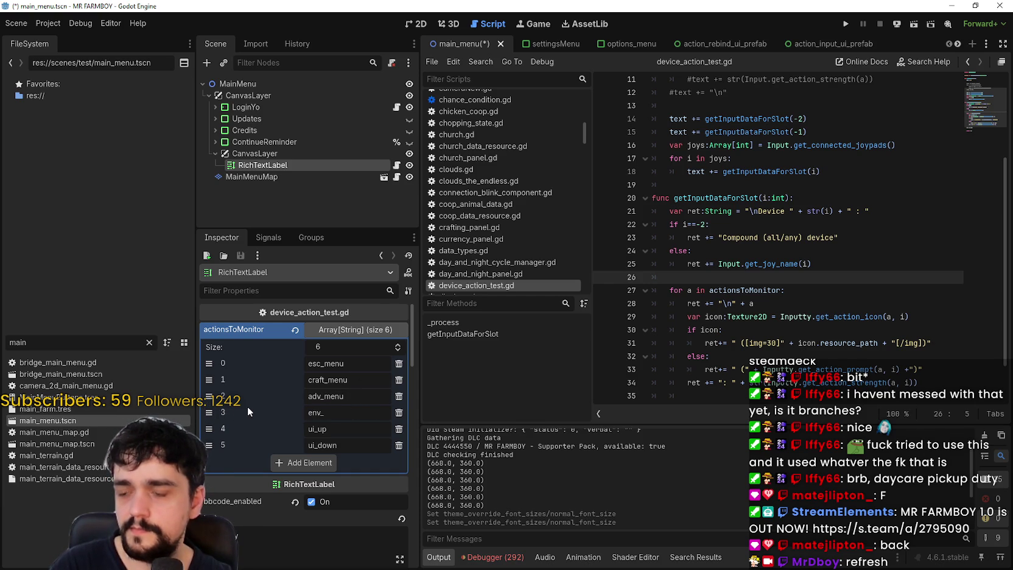
type("interact")
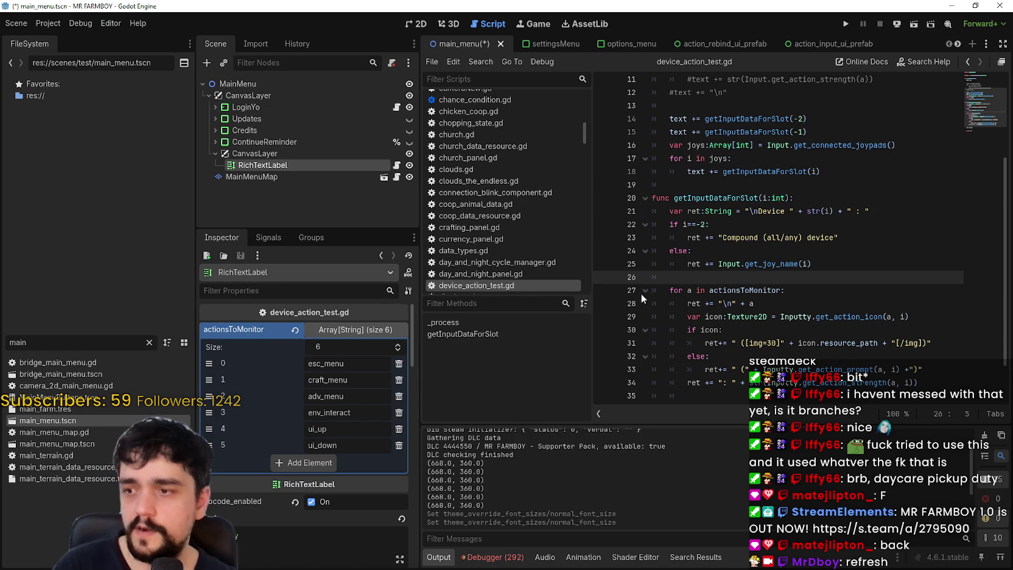
Step: Save the main menu scene, verify the action names in Project Settings, and run the game
key("ctrl+s")
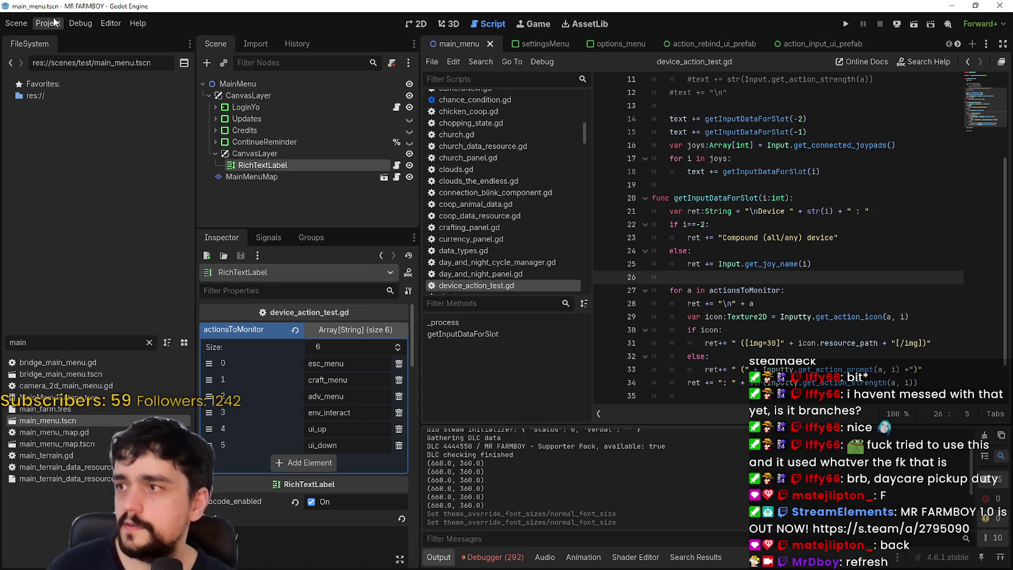
left_click(54, 24)
left_click(57, 37)
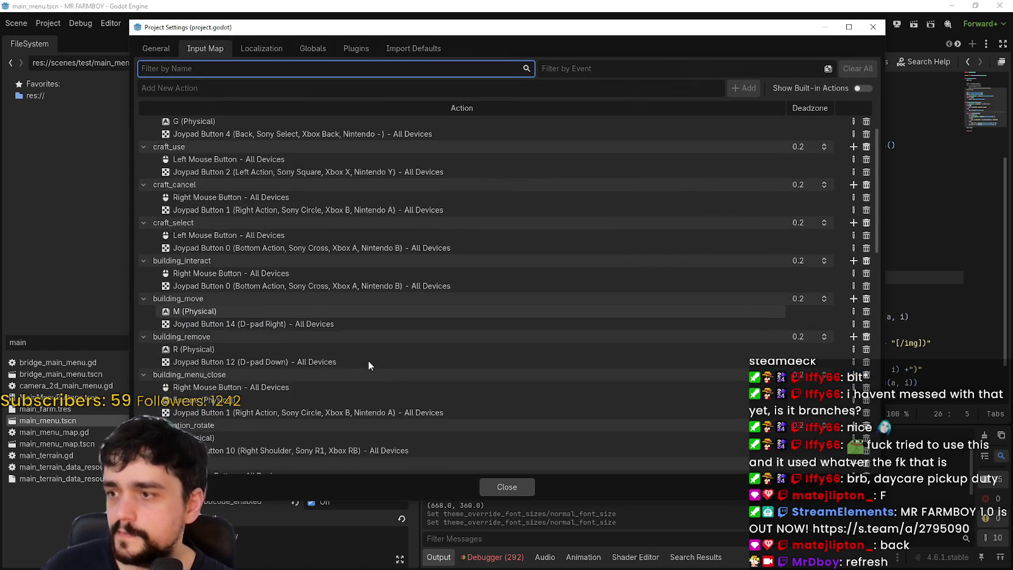
scroll(368, 361, "down", 5)
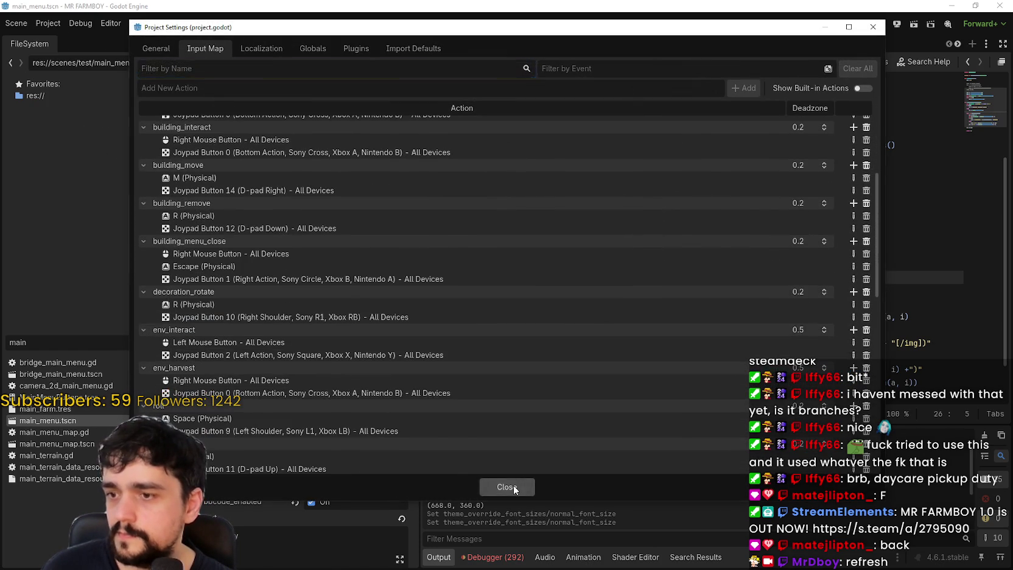
left_click(513, 487)
scroll(395, 434, "down", 2)
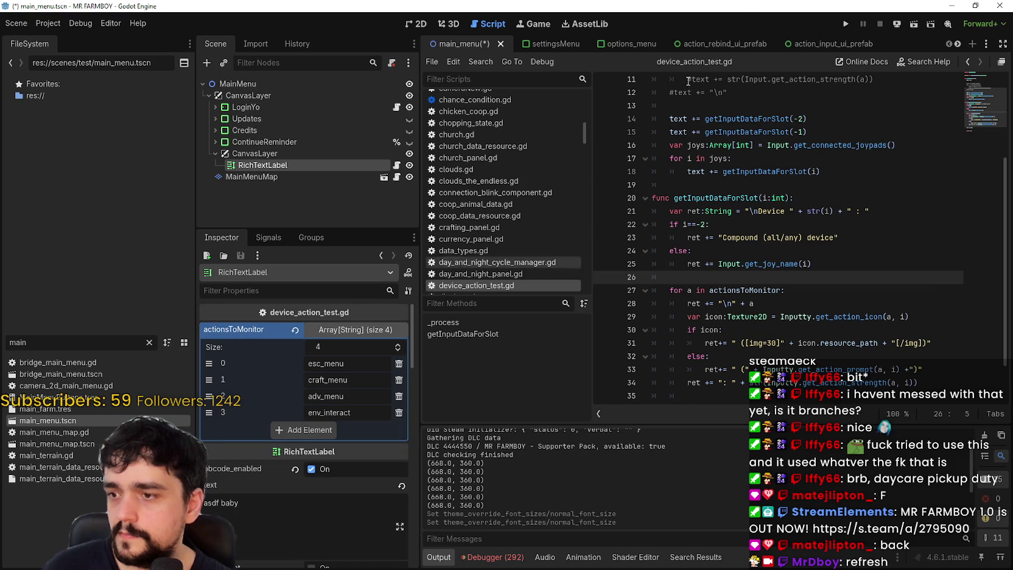
left_click(846, 24)
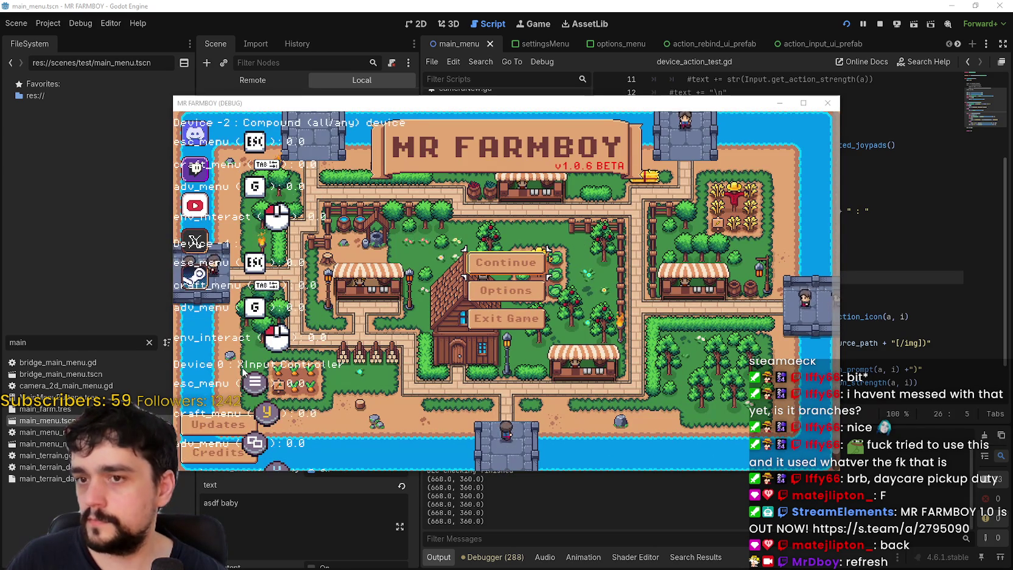
Step: Make the game window taller and move it up-right to inspect the device-action overlay
left_click_drag(339, 470, 338, 517)
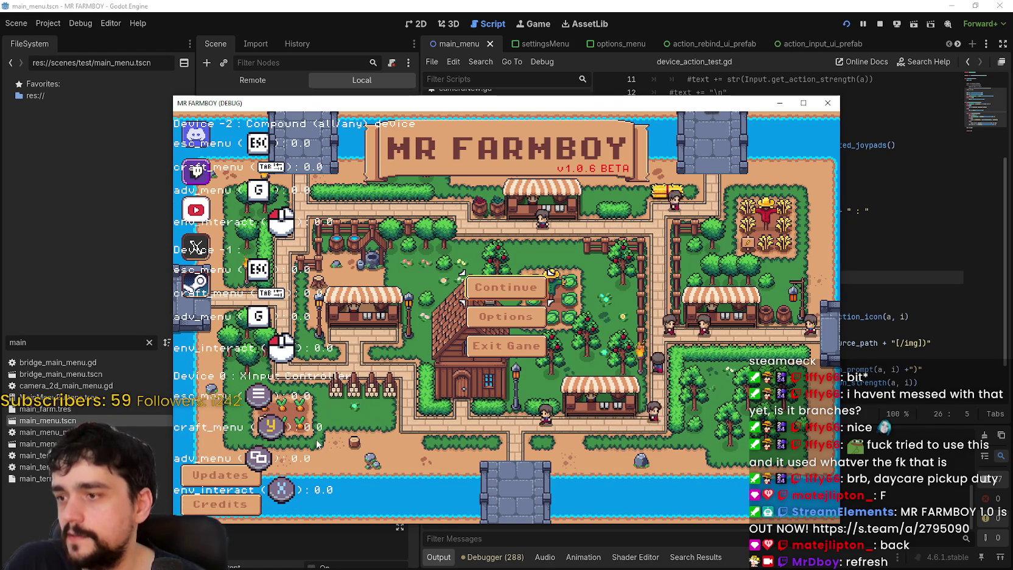
mouse_move(360, 103)
left_mouse_down()
mouse_move(397, 42)
mouse_move(463, 25)
left_mouse_up()
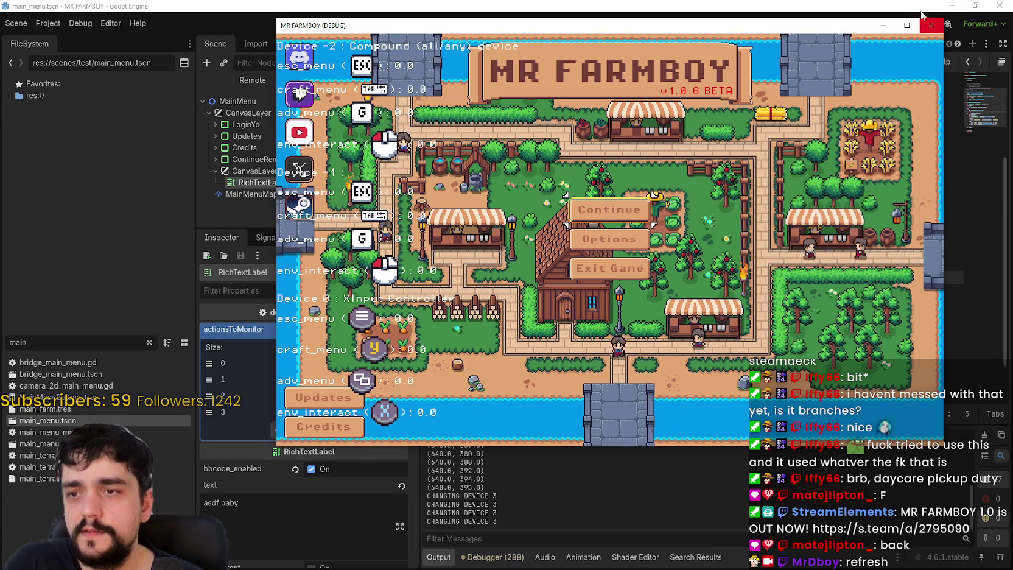
left_click(808, 5)
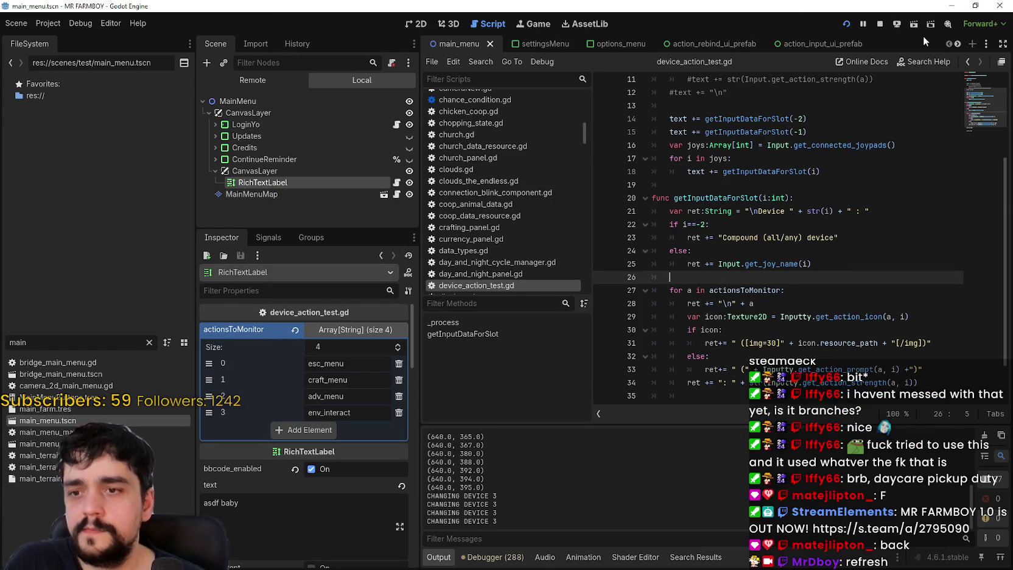
Step: Stop the game and export the Windows Desktop preset as MrFarmBoy.zip
left_click(878, 23)
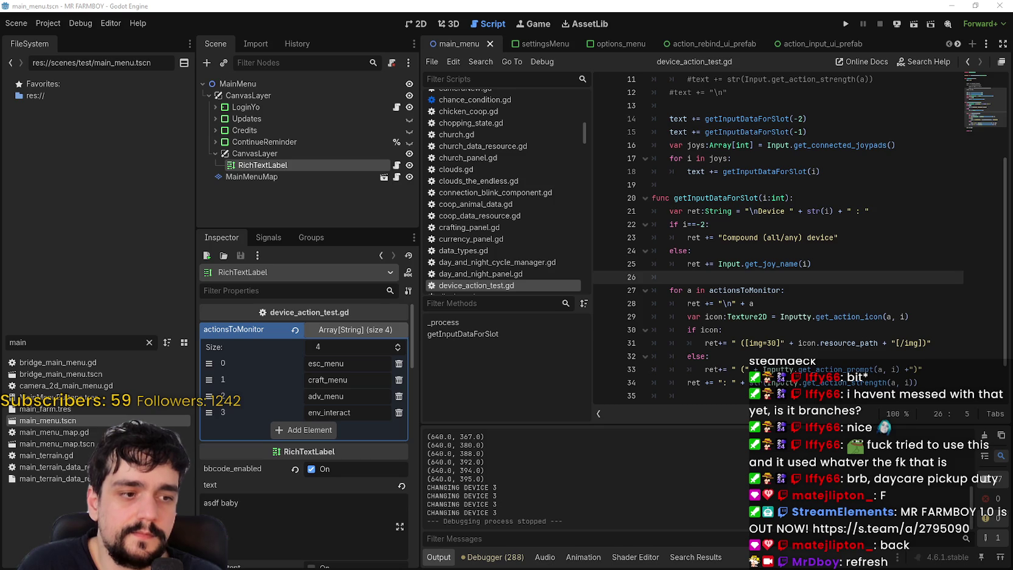
left_click(48, 24)
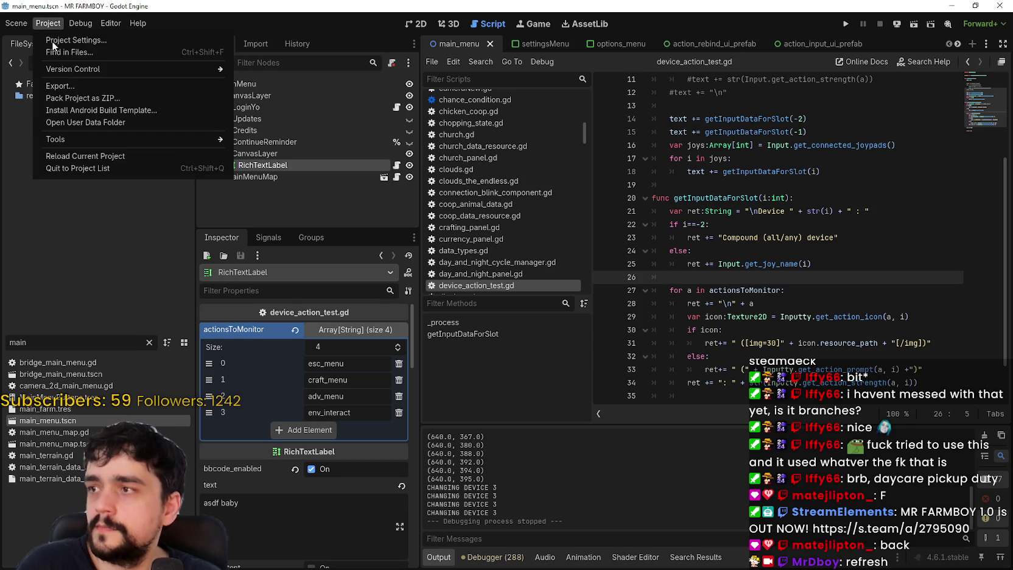
left_click(77, 87)
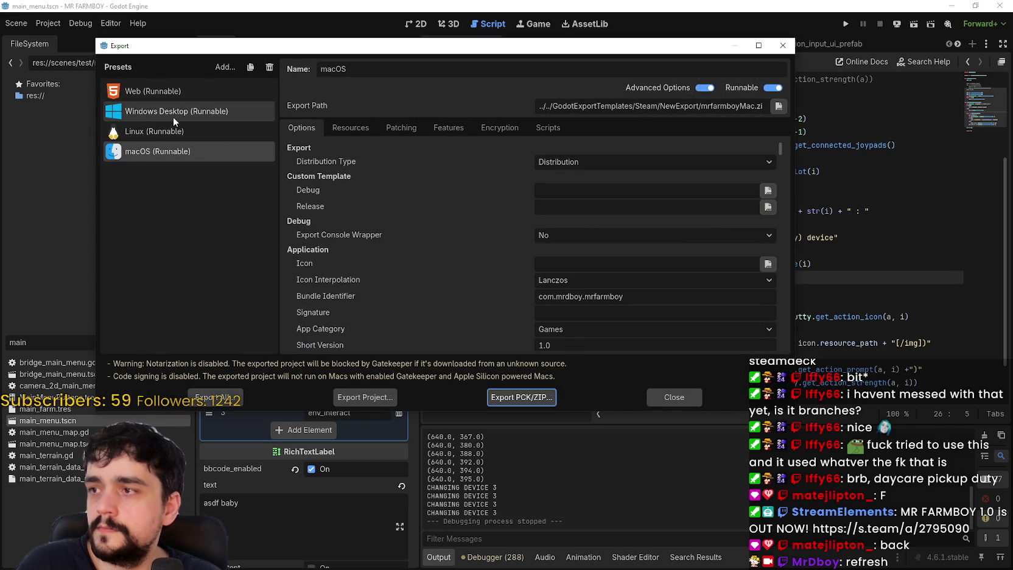
left_click(367, 397)
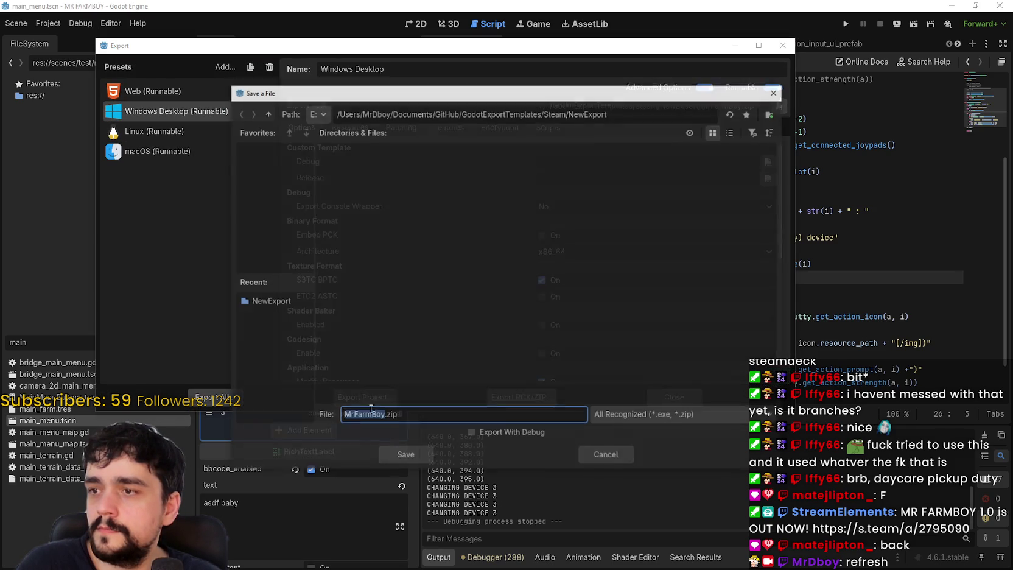
left_click(405, 456)
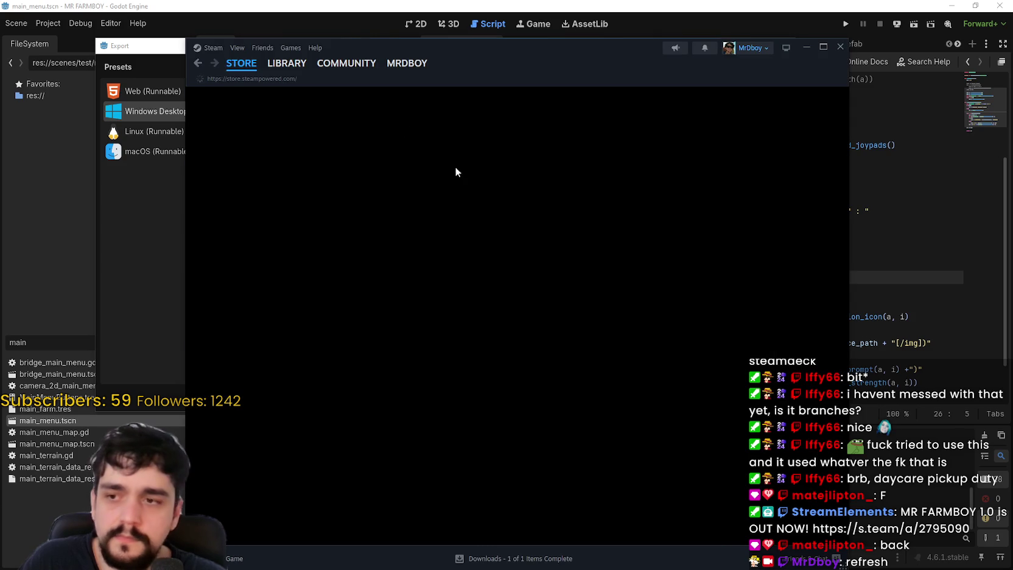
Step: Bring the Steam library's MR FARMBOY page to the front
left_click(290, 65)
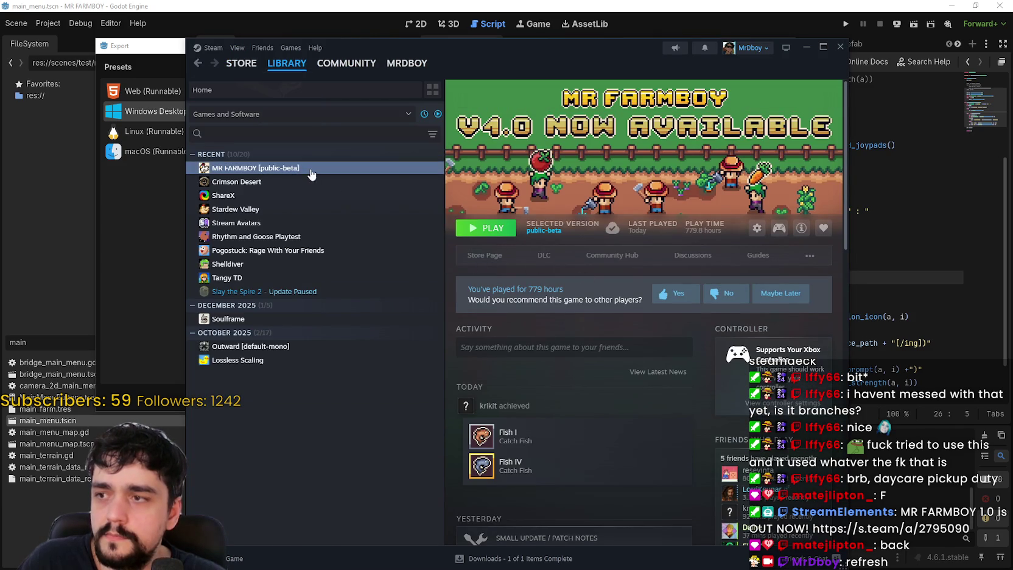
right_click(311, 171)
mouse_move(341, 232)
left_click(343, 253)
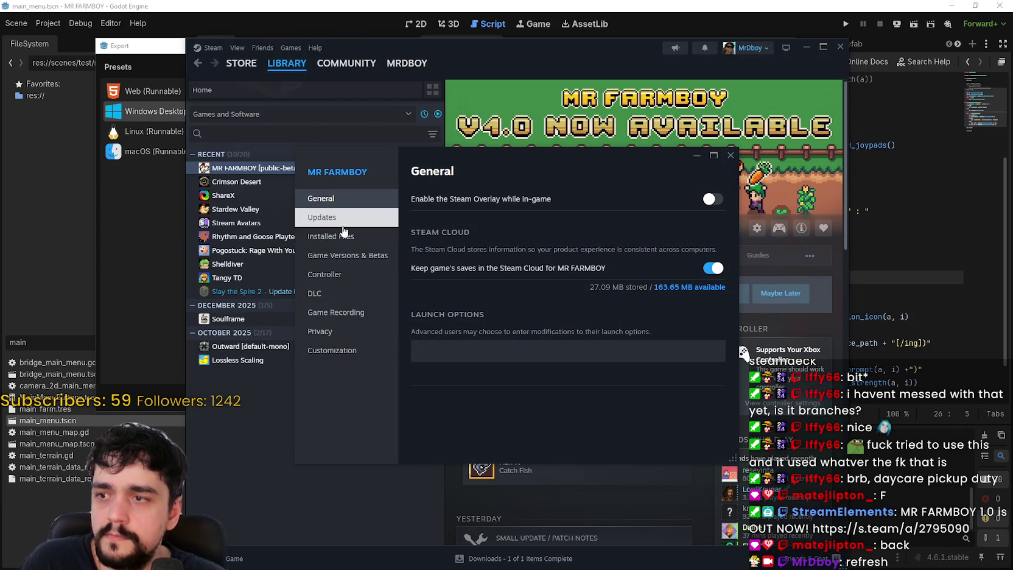
left_click(352, 257)
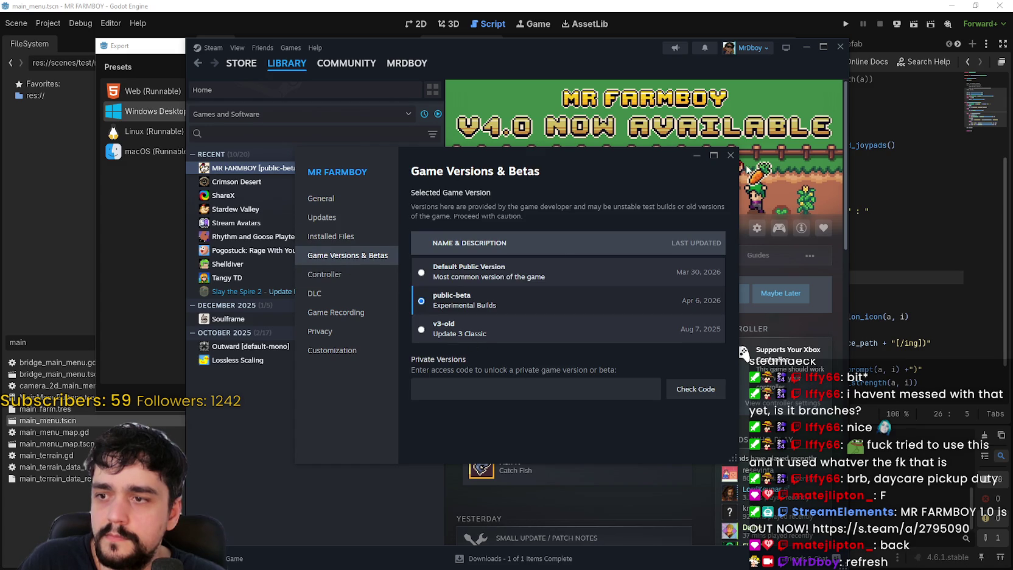
left_click(731, 154)
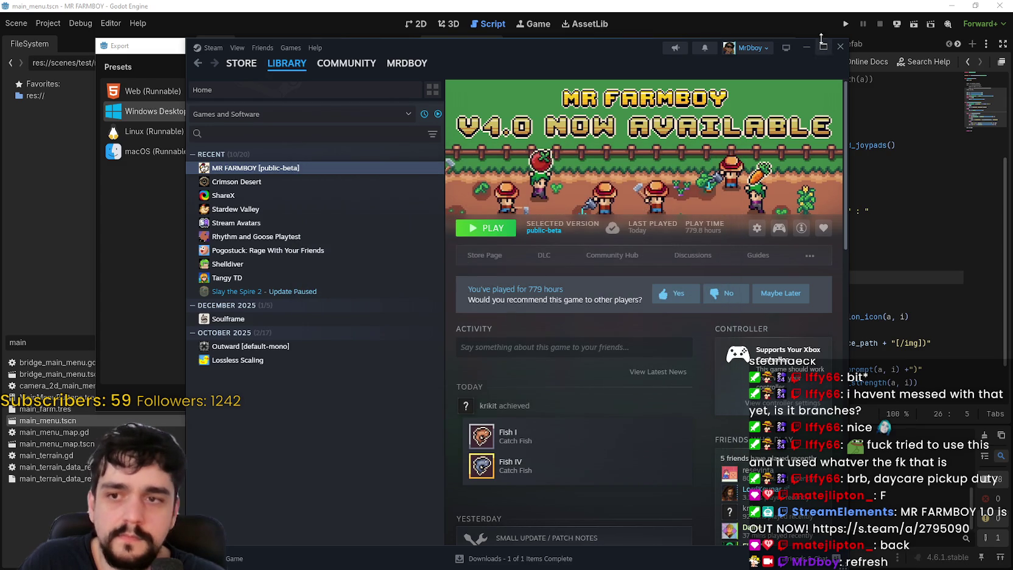
left_click(806, 48)
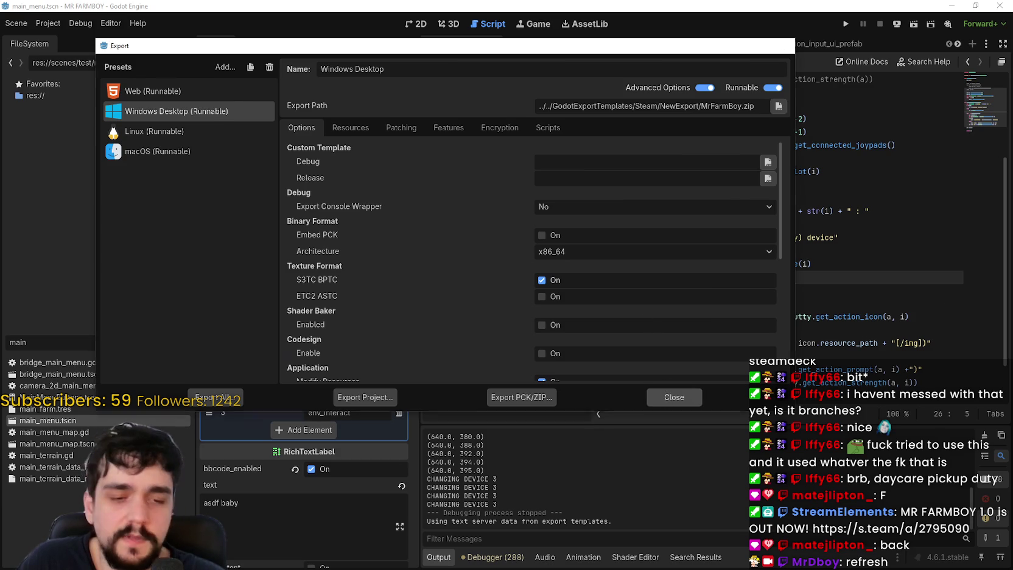
Step: Close the Export dialog
left_click(664, 398)
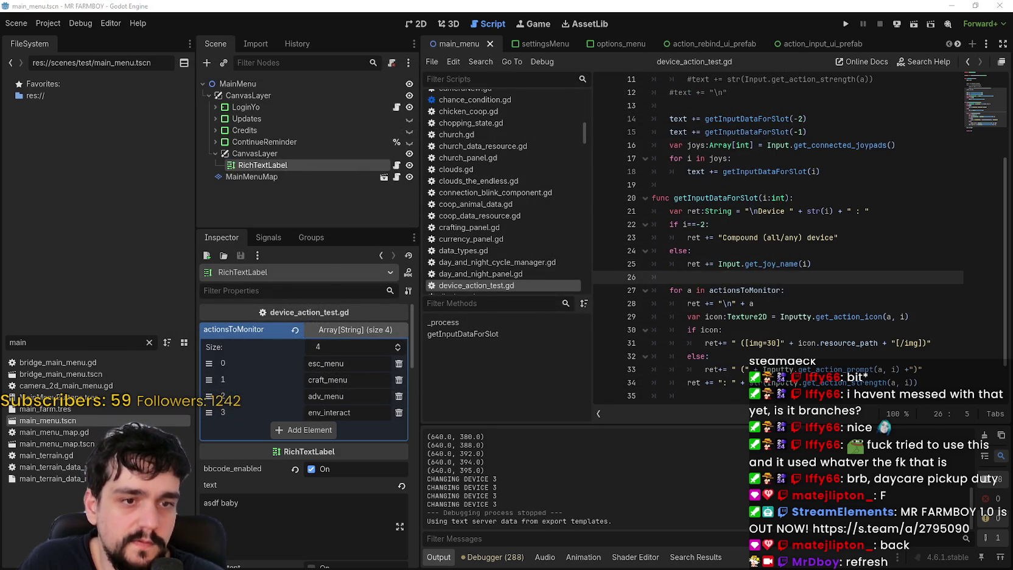